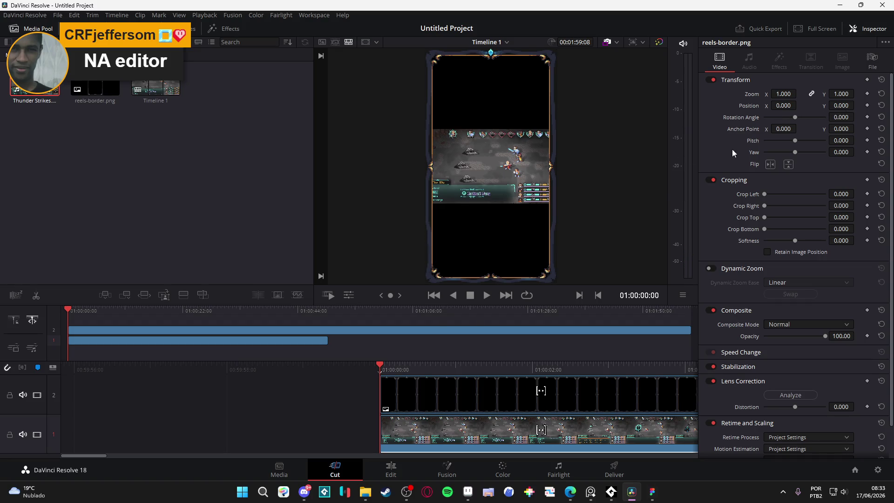
# Step: Add starting Zoom and Position keyframes to reels-border.png and show transform handles in the viewer
pyautogui.click(867, 105)
pyautogui.click(867, 93)
pyautogui.click(617, 42)
pyautogui.click(650, 73)
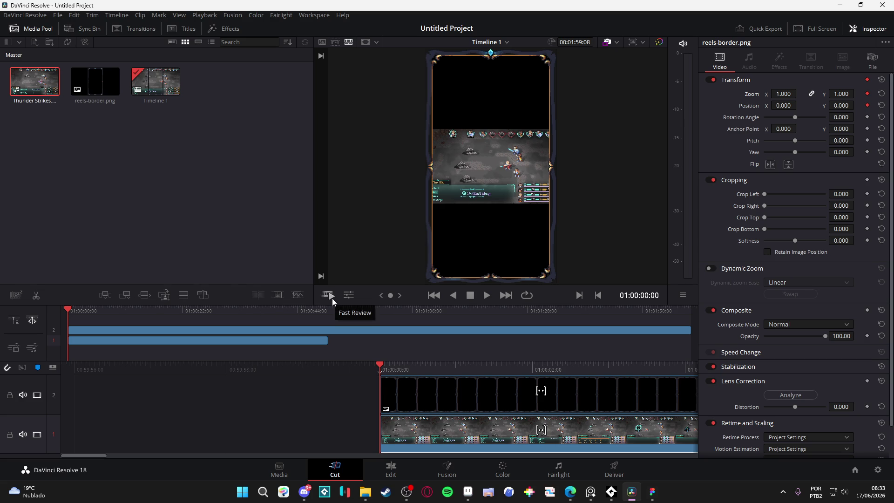
pyautogui.click(347, 300)
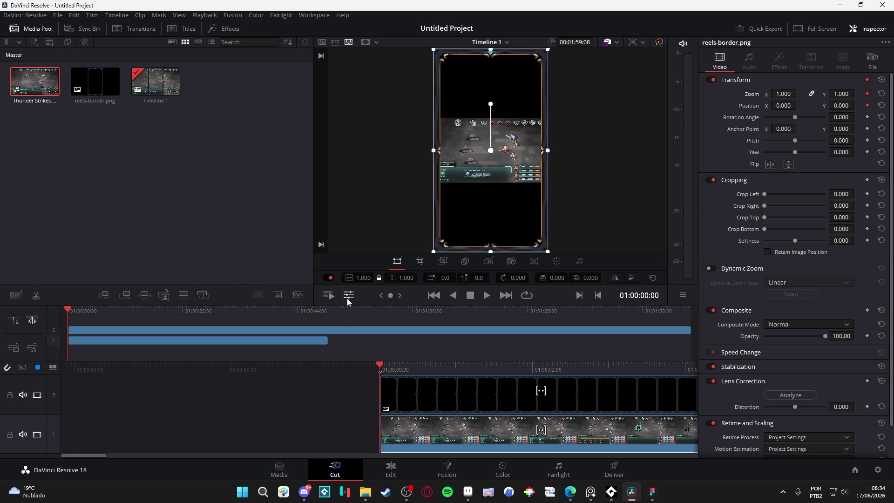
# Step: Select the gameplay clip on track 1 and lock the border track
pyautogui.moveTo(548, 253)
pyautogui.mouseDown()
pyautogui.moveTo(594, 319)
pyautogui.moveTo(551, 267)
pyautogui.mouseUp()
pyautogui.click(440, 419)
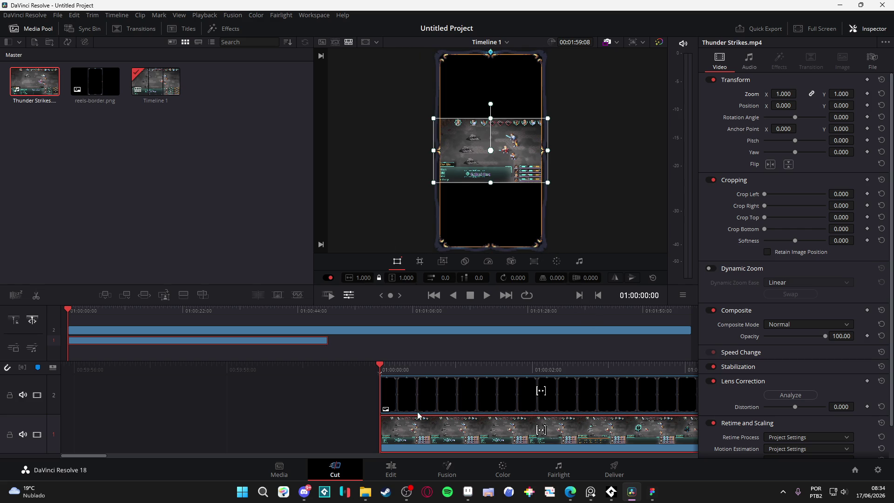
pyautogui.click(11, 395)
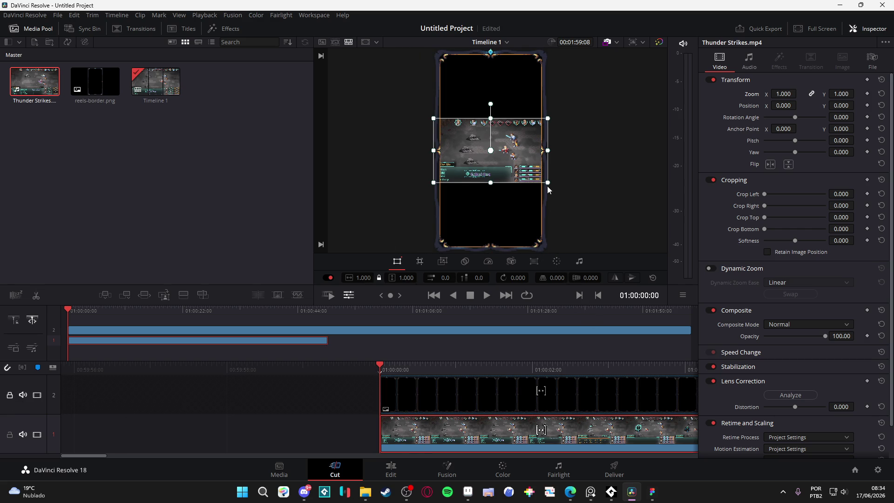
# Step: Scale the Thunder Strikes clip uniformly to 3.099 zoom and shift it left to frame the action
pyautogui.moveTo(548, 189)
pyautogui.mouseDown()
pyautogui.moveTo(618, 266)
pyautogui.moveTo(599, 245)
pyautogui.mouseUp()
pyautogui.hotkey('ctrl', 'z')
pyautogui.moveTo(548, 183); pyautogui.dragTo(668, 288)
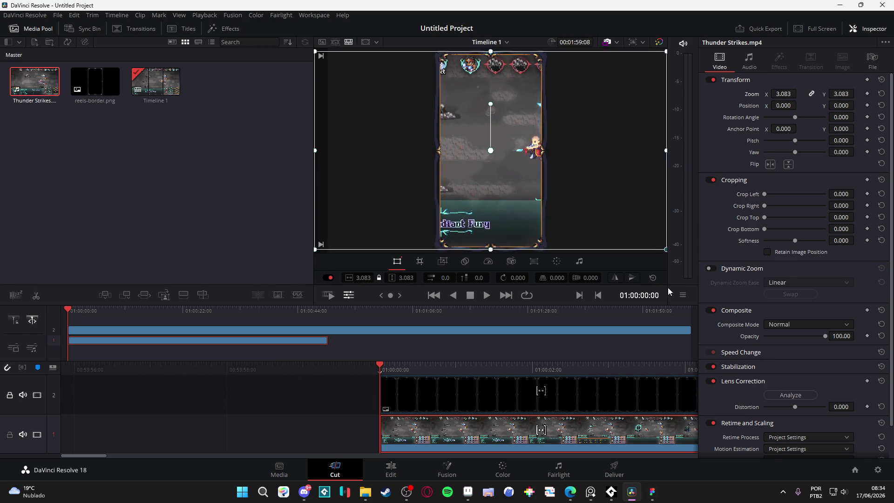
pyautogui.moveTo(619, 225); pyautogui.dragTo(570, 235)
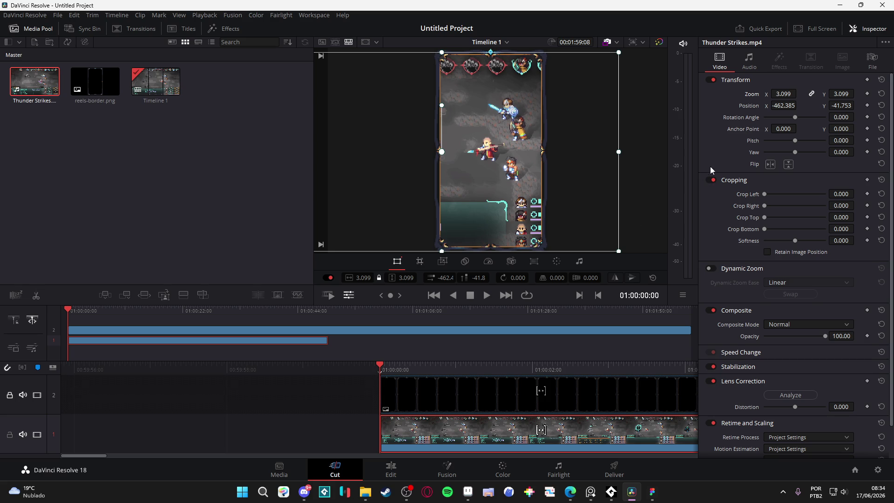
pyautogui.moveTo(380, 365)
pyautogui.mouseDown()
pyautogui.moveTo(638, 362)
pyautogui.moveTo(607, 368)
pyautogui.moveTo(383, 346)
pyautogui.moveTo(496, 348)
pyautogui.mouseUp()
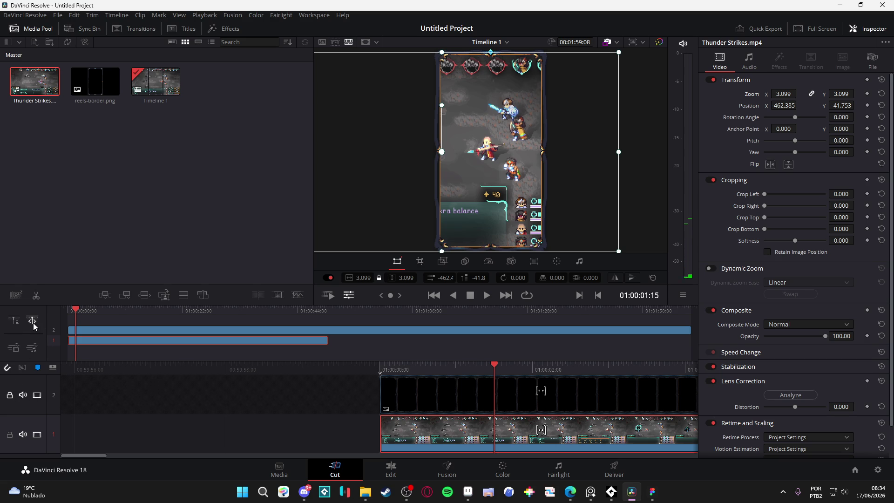
# Step: Split the gameplay clip at 01:00:01:16
pyautogui.press('Left')
pyautogui.click(496, 363)
pyautogui.click(39, 298)
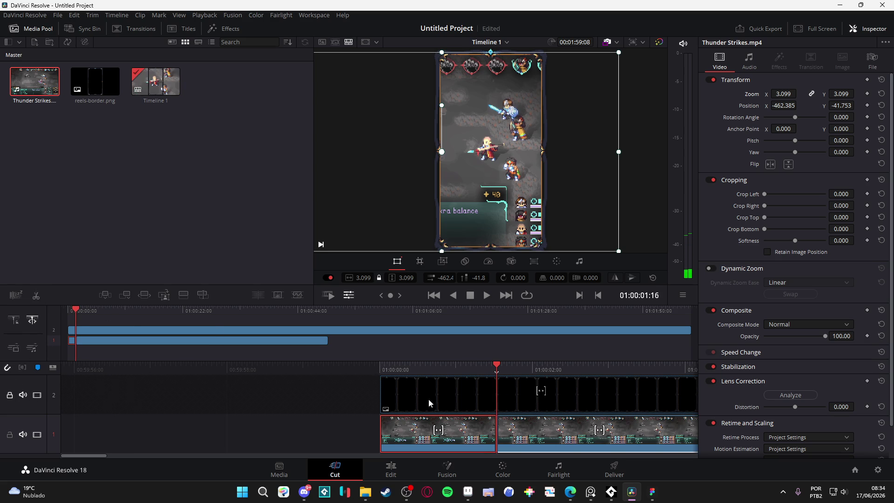
pyautogui.click(456, 395)
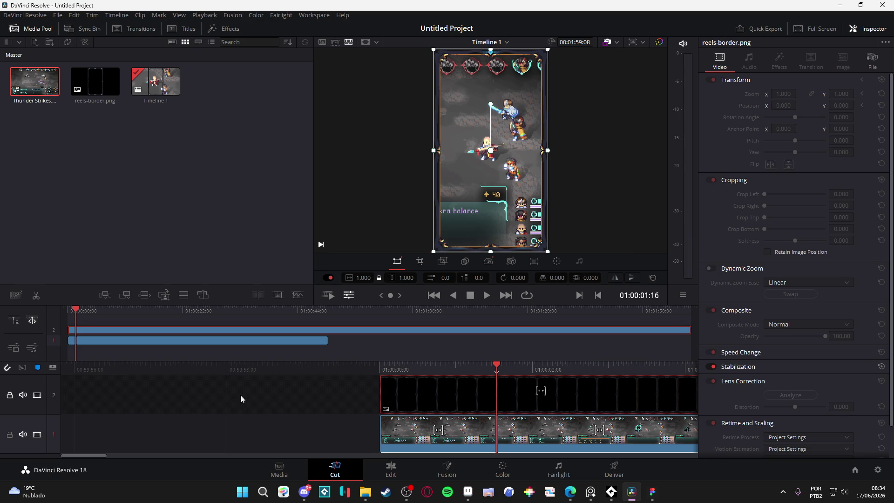
# Step: Unlock and split the border clip, then ripple delete both opening pieces
pyautogui.click(9, 395)
pyautogui.click(36, 295)
pyautogui.press('Delete')
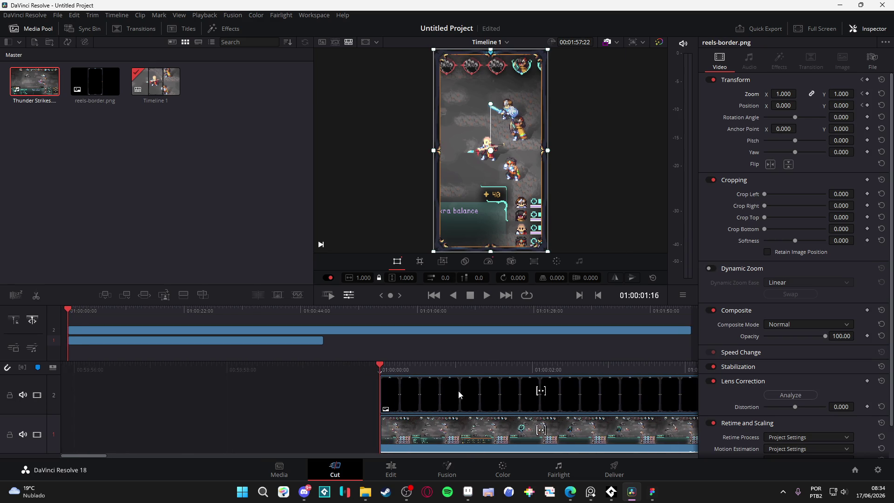
pyautogui.moveTo(381, 365); pyautogui.dragTo(510, 395)
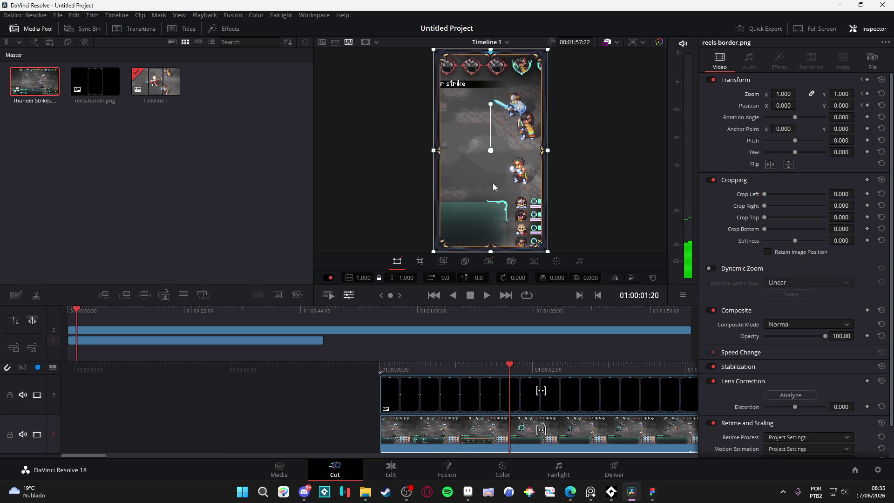
# Step: Nudge the border slightly right, relock track 2 and select the gameplay clip
pyautogui.moveTo(473, 181); pyautogui.dragTo(474, 181)
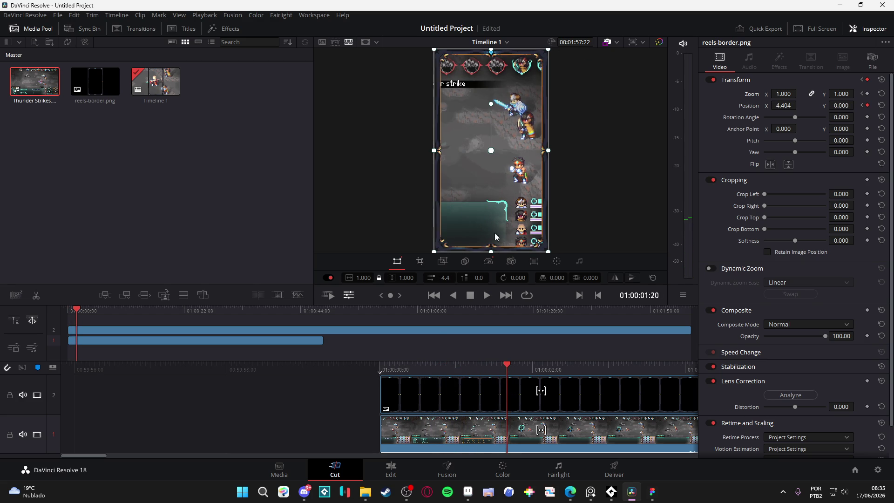
pyautogui.click(9, 395)
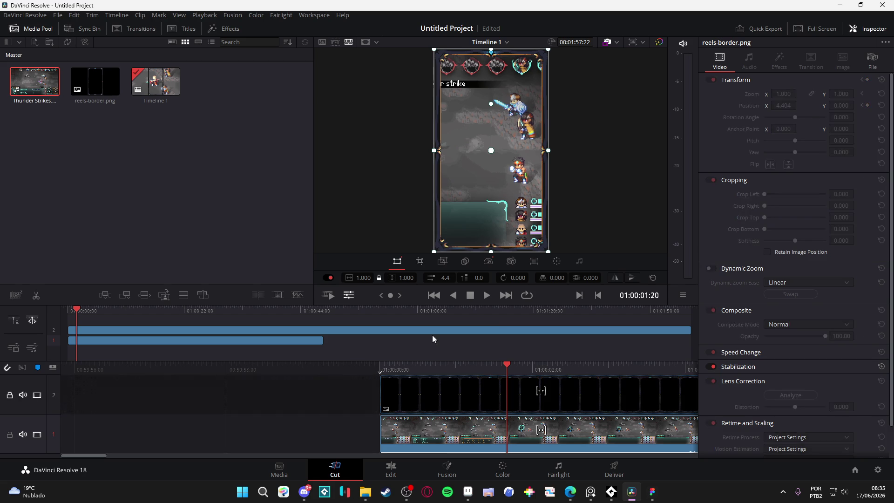
pyautogui.click(451, 424)
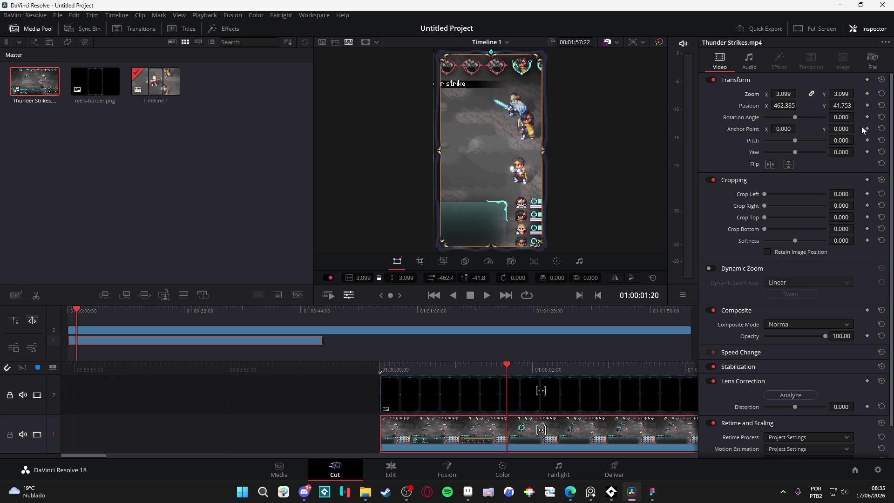
# Step: Keyframe gameplay Position X at -462.385 at the start and 721.615 at 01:00:01:24
pyautogui.moveTo(490, 429)
pyautogui.mouseDown()
pyautogui.moveTo(502, 424)
pyautogui.moveTo(466, 438)
pyautogui.mouseUp()
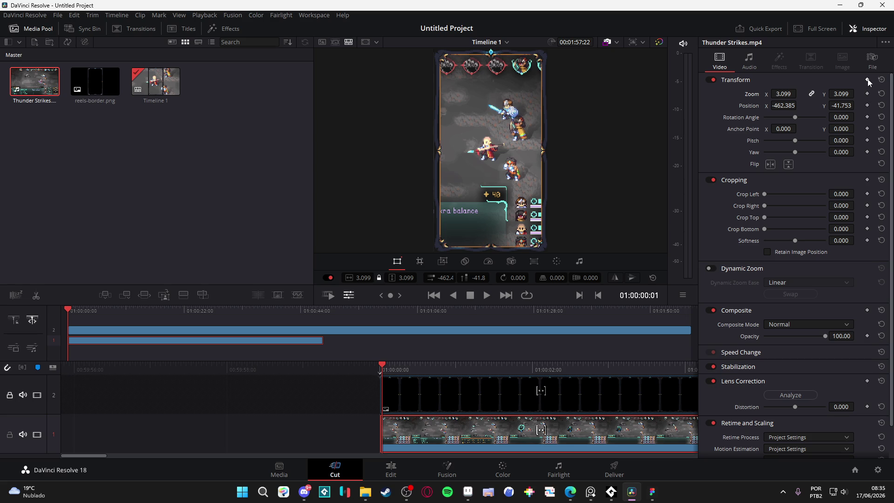
pyautogui.click(866, 105)
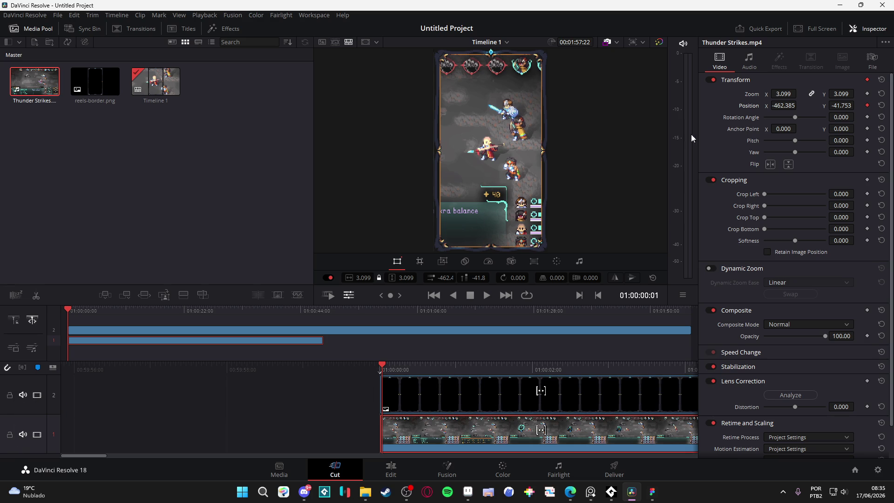
pyautogui.moveTo(383, 366); pyautogui.dragTo(518, 371)
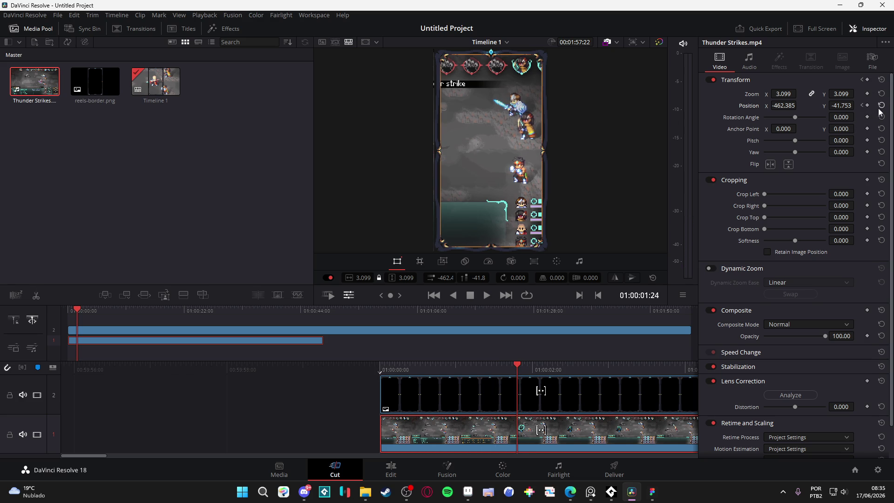
pyautogui.click(867, 105)
pyautogui.moveTo(771, 106); pyautogui.dragTo(798, 105)
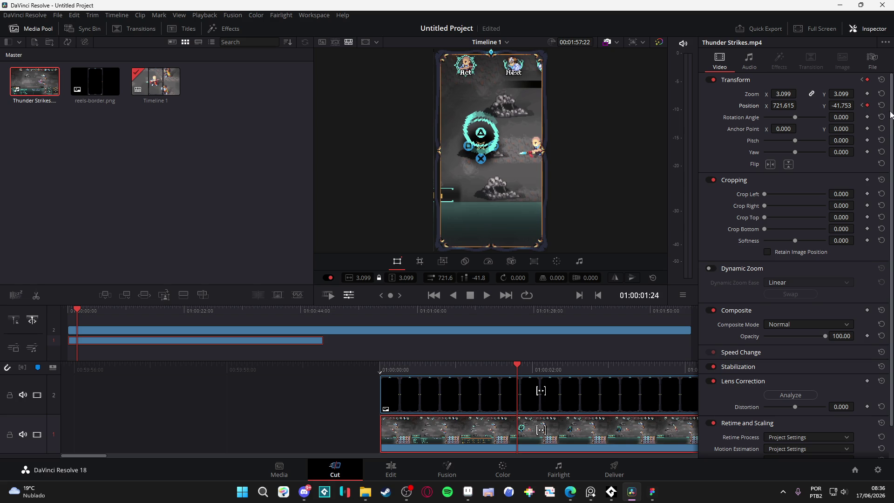
pyautogui.press('Home')
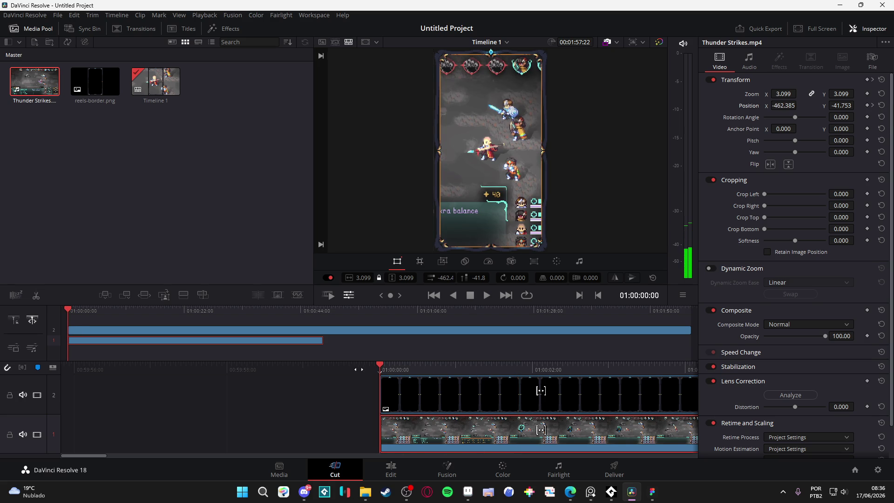
pyautogui.press('space')
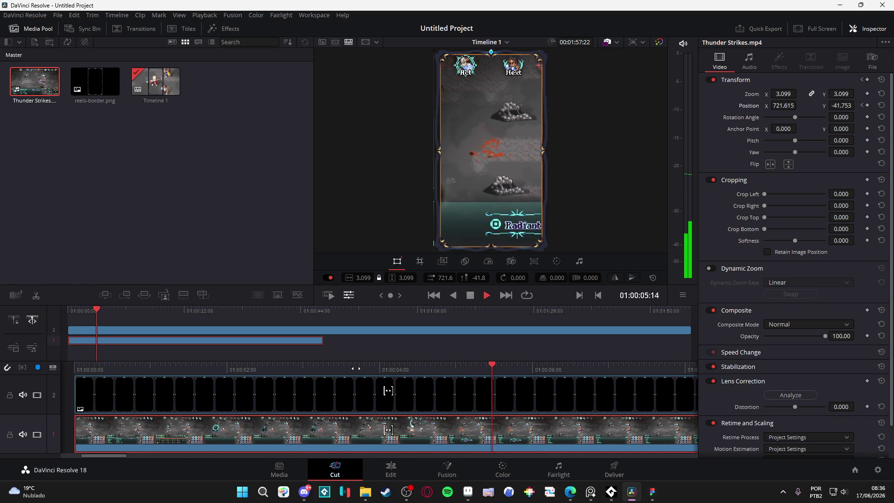
pyautogui.press('space')
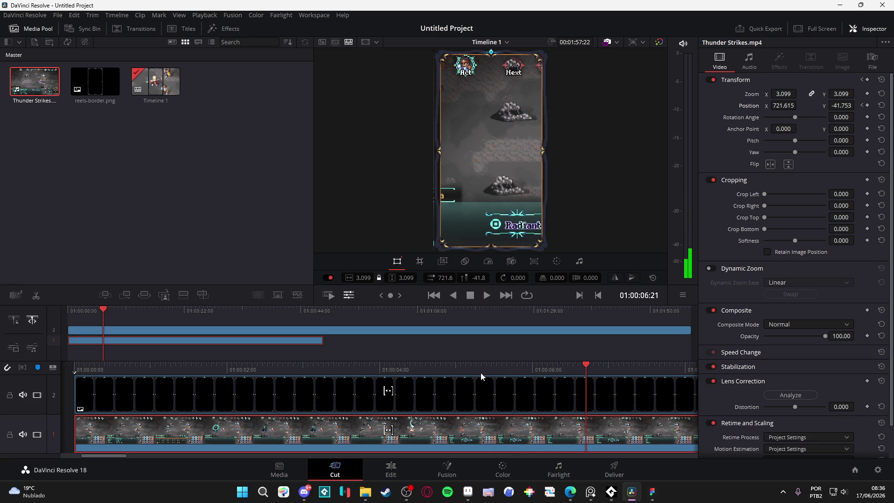
pyautogui.scroll(-3, 429, 390)
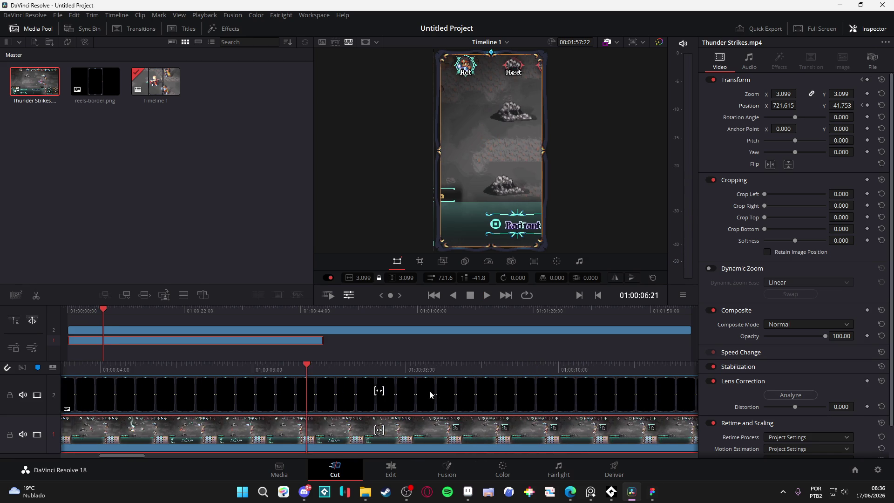
pyautogui.scroll(5, 353, 400)
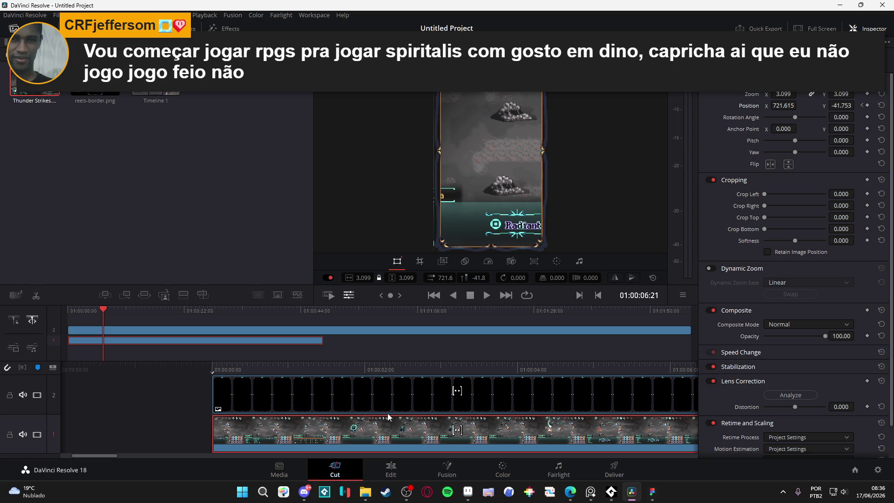
pyautogui.moveTo(399, 368)
pyautogui.mouseDown()
pyautogui.moveTo(215, 368)
pyautogui.moveTo(359, 370)
pyautogui.moveTo(387, 385)
pyautogui.moveTo(489, 401)
pyautogui.moveTo(233, 403)
pyautogui.moveTo(217, 409)
pyautogui.moveTo(309, 431)
pyautogui.moveTo(188, 437)
pyautogui.mouseUp()
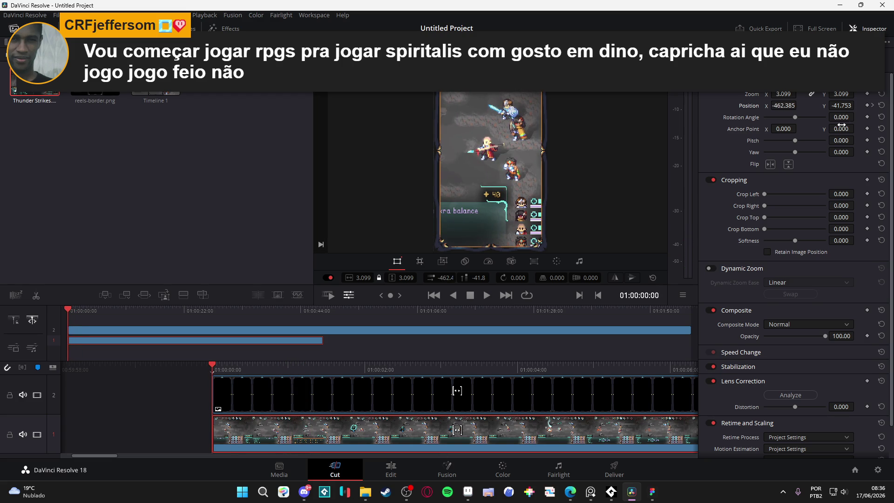
# Step: Keyframe Position X -462.385, then add Position and Zoom keyframes at 01:00:03:00
pyautogui.moveTo(457, 390); pyautogui.dragTo(388, 391)
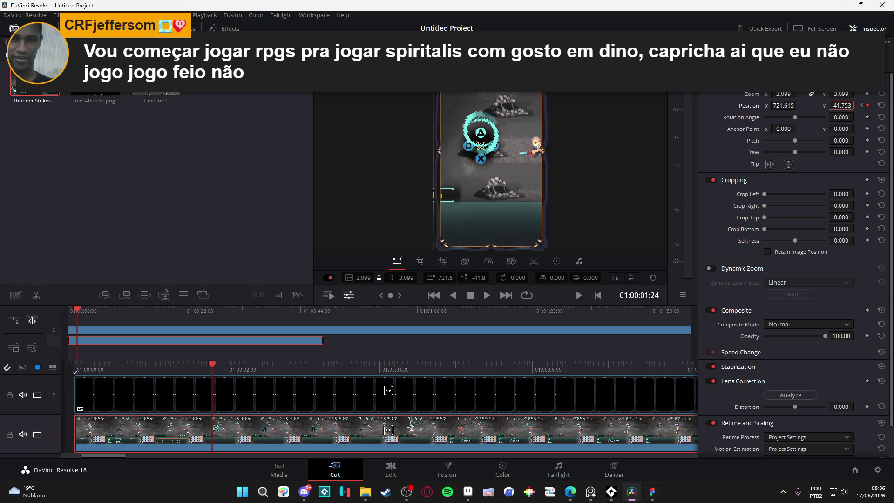
pyautogui.click(868, 106)
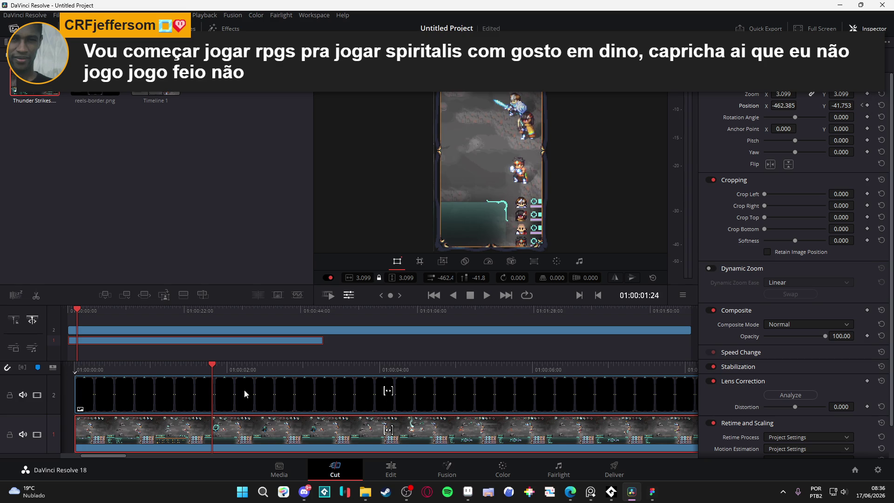
pyautogui.moveTo(216, 372)
pyautogui.mouseDown()
pyautogui.moveTo(304, 384)
pyautogui.moveTo(33, 404)
pyautogui.moveTo(199, 410)
pyautogui.moveTo(180, 416)
pyautogui.mouseUp()
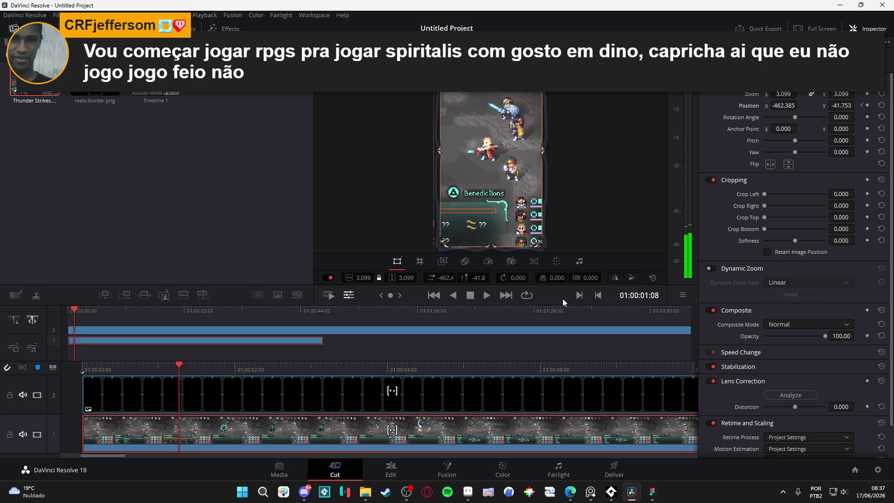
pyautogui.click(867, 105)
pyautogui.click(867, 94)
# Step: Pan the gameplay to Position X 335.615 at 01:00:02:02 and move just past six seconds
pyautogui.moveTo(182, 372); pyautogui.dragTo(242, 380)
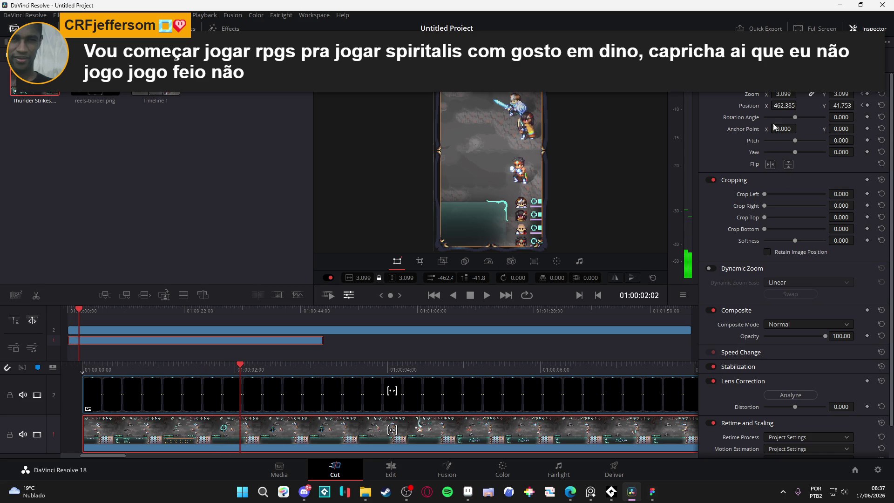
pyautogui.moveTo(773, 105); pyautogui.dragTo(799, 105)
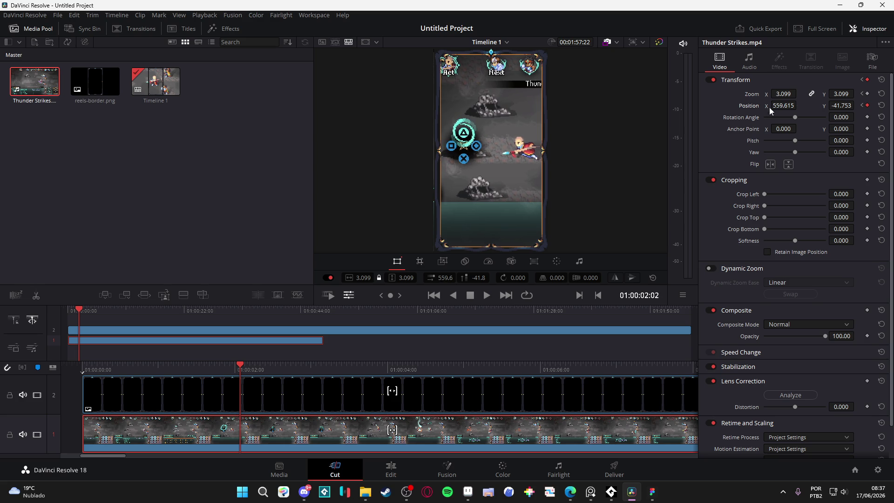
pyautogui.moveTo(241, 369)
pyautogui.mouseDown()
pyautogui.moveTo(412, 371)
pyautogui.moveTo(391, 371)
pyautogui.moveTo(544, 388)
pyautogui.mouseUp()
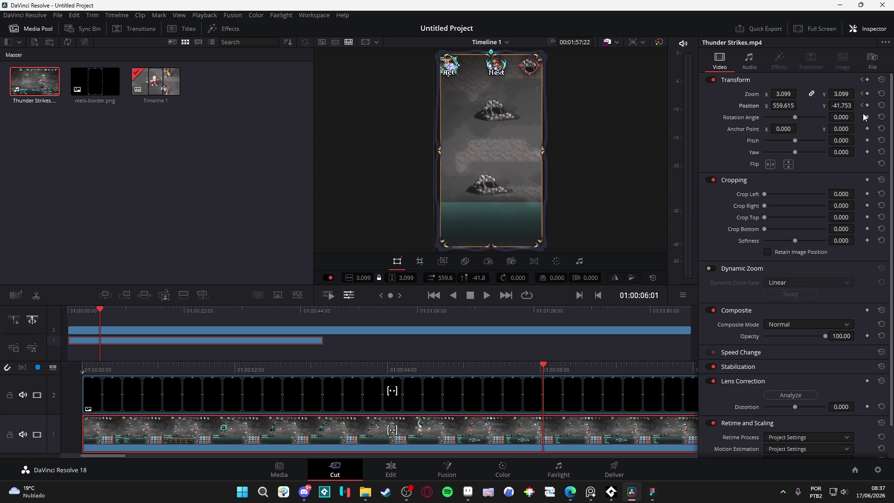
pyautogui.moveTo(543, 364); pyautogui.dragTo(557, 364)
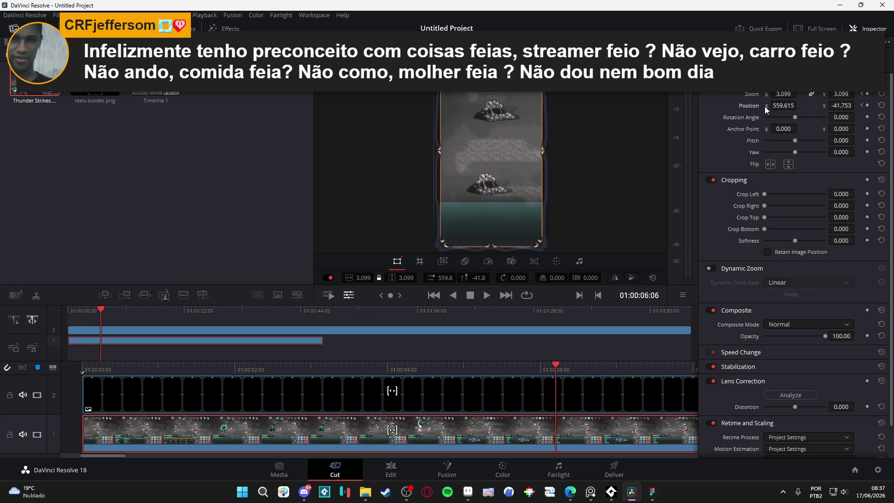
# Step: Keyframe the gameplay at Position X -655.385 just after six seconds and save the project
pyautogui.moveTo(764, 106); pyautogui.dragTo(674, 107)
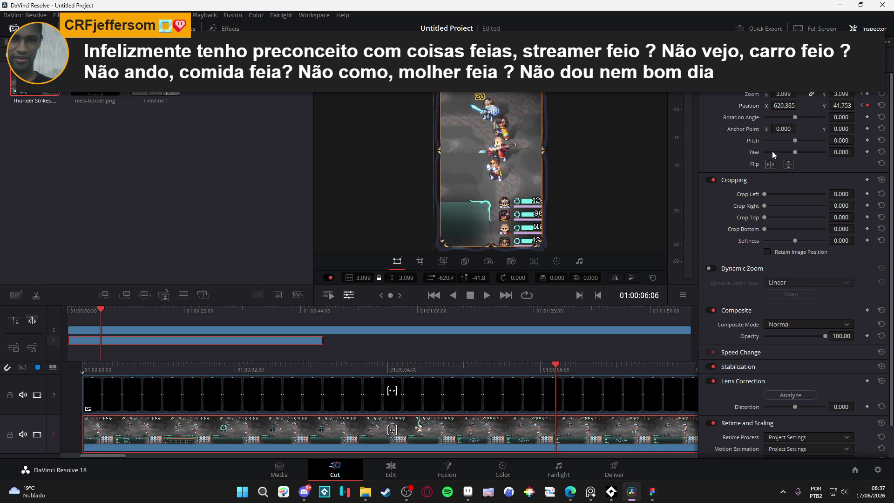
pyautogui.hotkey('ctrl', 's')
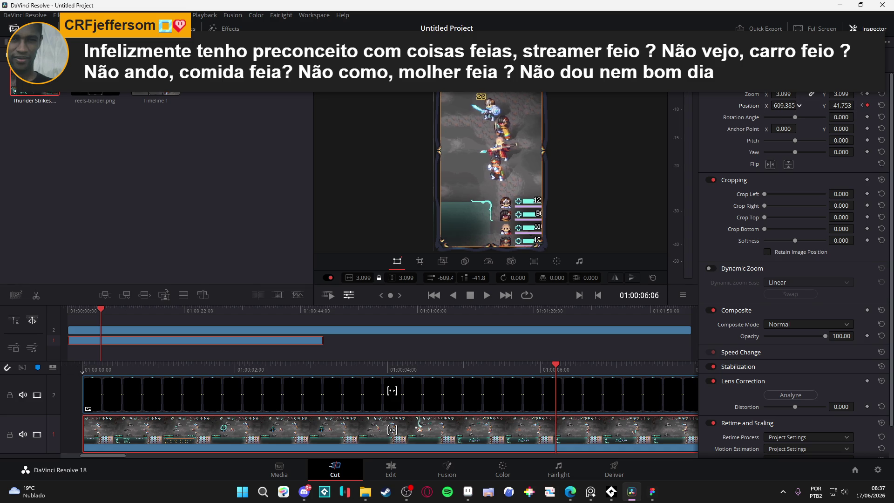
pyautogui.moveTo(800, 105); pyautogui.dragTo(788, 105)
pyautogui.click(868, 105)
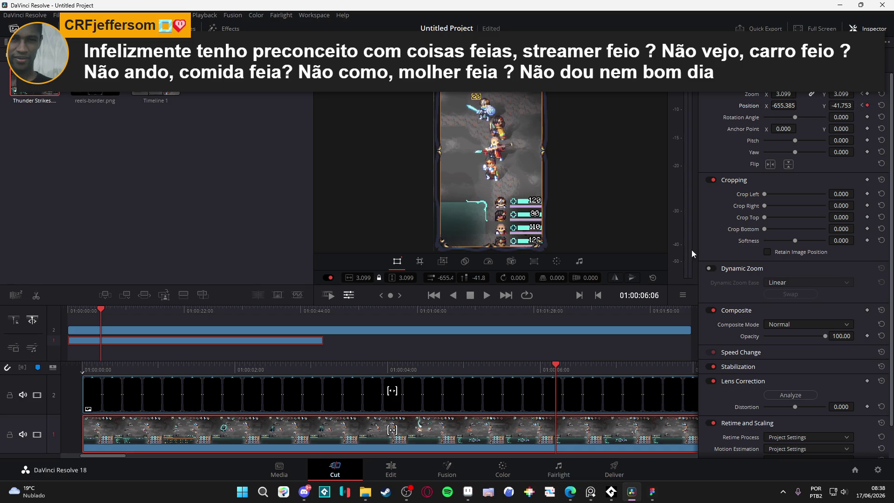
# Step: Play the reel from the start to review the pan toward the characters
pyautogui.moveTo(551, 364)
pyautogui.mouseDown()
pyautogui.moveTo(453, 364)
pyautogui.moveTo(568, 368)
pyautogui.moveTo(524, 368)
pyautogui.mouseUp()
pyautogui.press('Home')
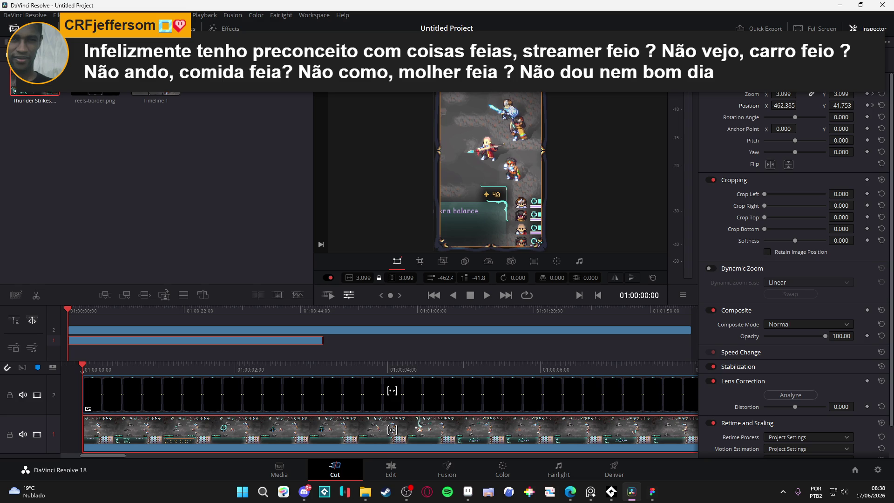
pyautogui.press('space')
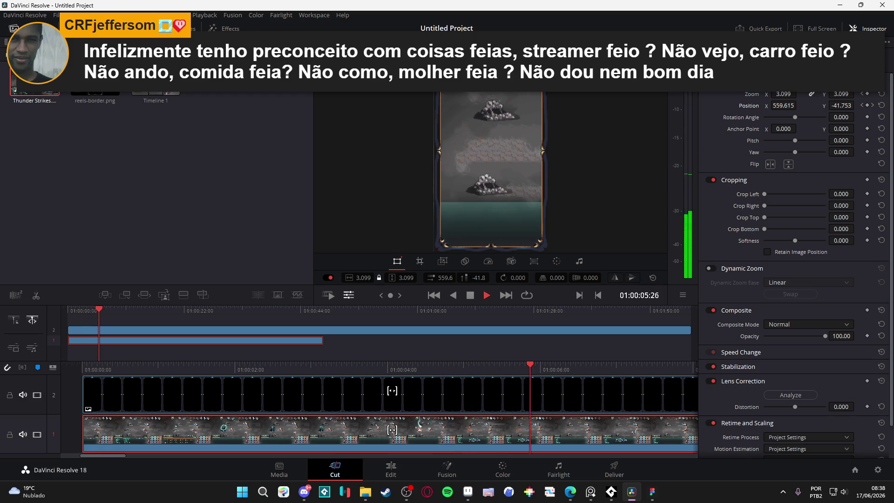
pyautogui.press('space')
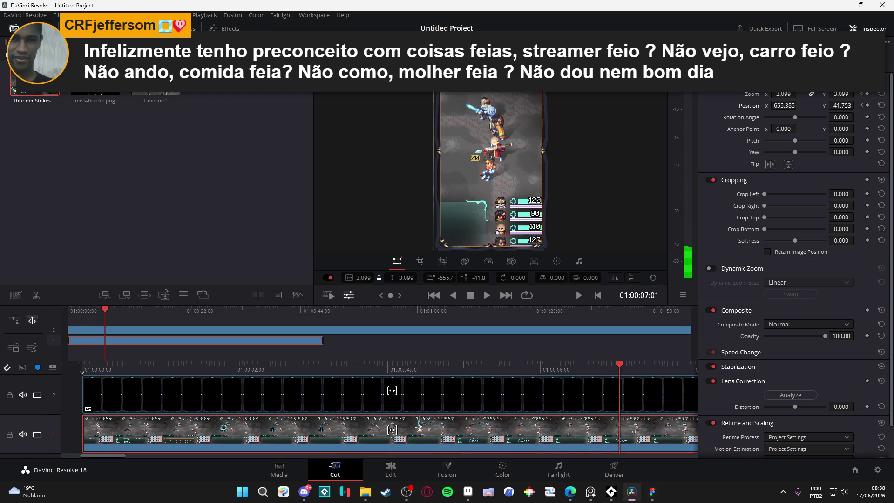
pyautogui.moveTo(409, 370)
pyautogui.mouseDown()
pyautogui.moveTo(372, 368)
pyautogui.moveTo(489, 382)
pyautogui.moveTo(528, 375)
pyautogui.moveTo(565, 384)
pyautogui.moveTo(547, 392)
pyautogui.moveTo(564, 392)
pyautogui.mouseUp()
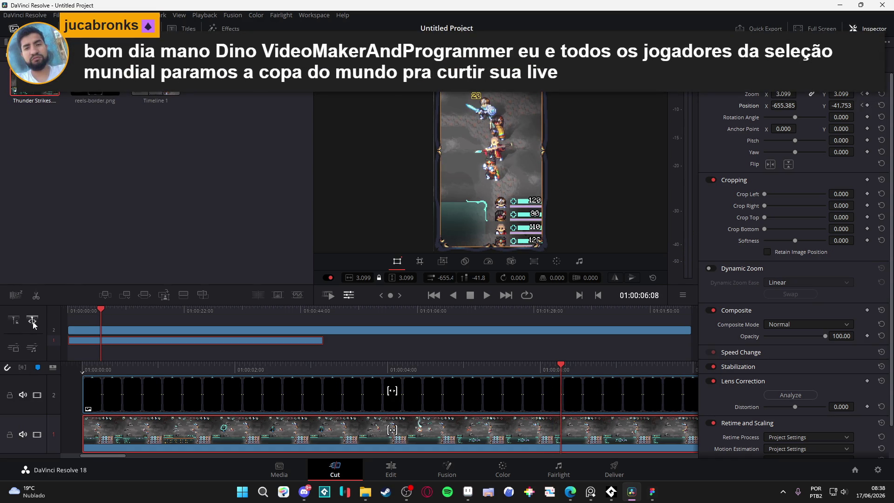
# Step: Split both the gameplay and border clips at six seconds
pyautogui.click(36, 298)
pyautogui.click(578, 396)
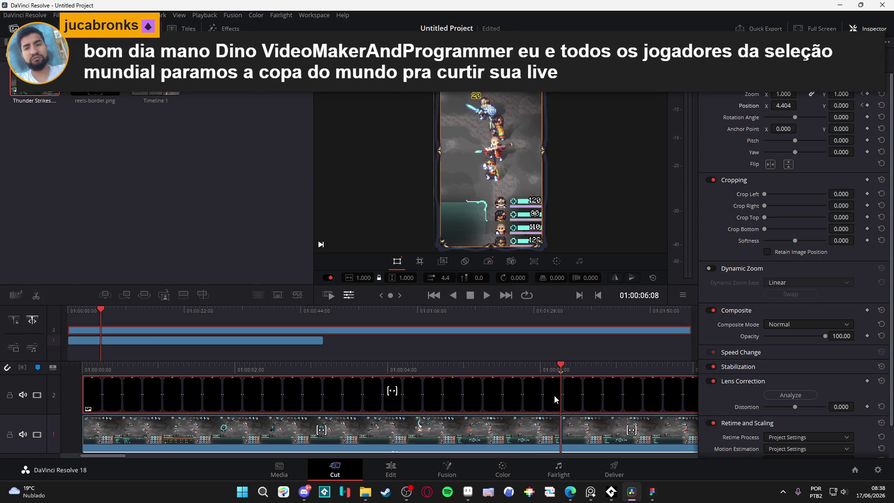
pyautogui.click(9, 396)
pyautogui.click(9, 395)
pyautogui.click(35, 296)
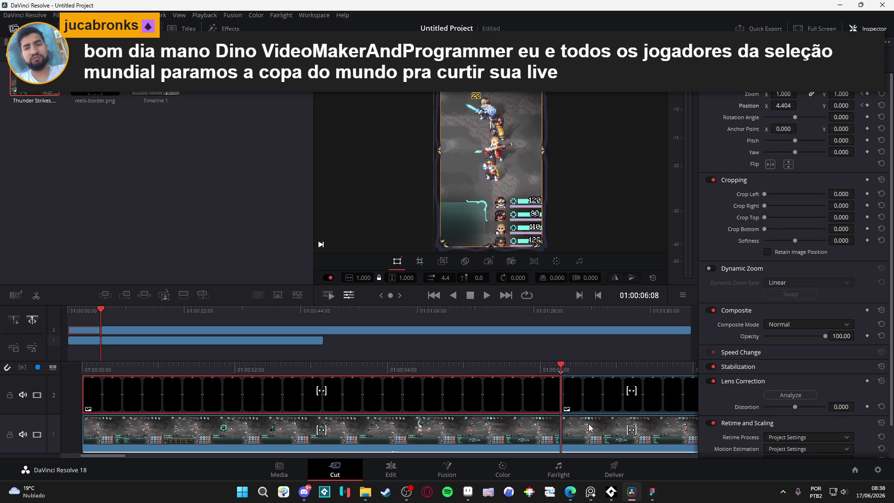
# Step: Cut both clips again near fifteen seconds and return to about six seconds
pyautogui.moveTo(563, 368)
pyautogui.mouseDown()
pyautogui.moveTo(727, 382)
pyautogui.moveTo(599, 391)
pyautogui.mouseUp()
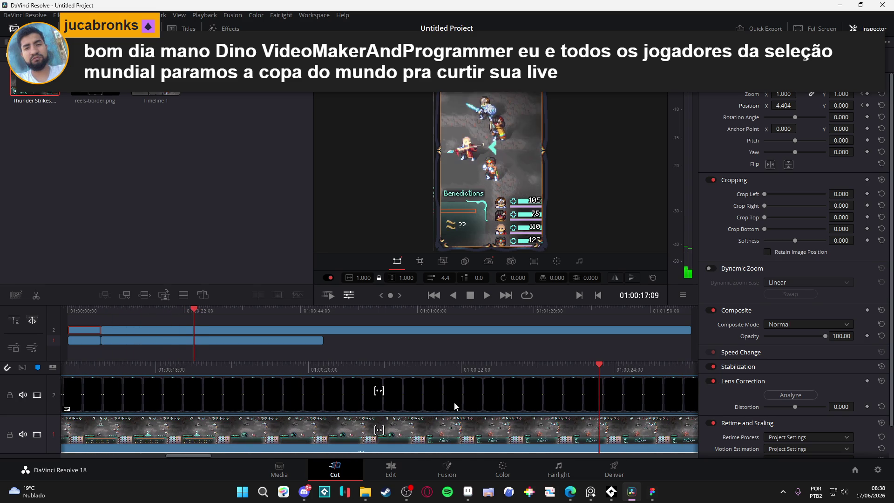
pyautogui.moveTo(478, 369)
pyautogui.mouseDown()
pyautogui.moveTo(228, 362)
pyautogui.moveTo(62, 372)
pyautogui.moveTo(292, 369)
pyautogui.moveTo(258, 365)
pyautogui.moveTo(228, 365)
pyautogui.moveTo(309, 383)
pyautogui.moveTo(186, 367)
pyautogui.moveTo(302, 387)
pyautogui.moveTo(245, 383)
pyautogui.mouseUp()
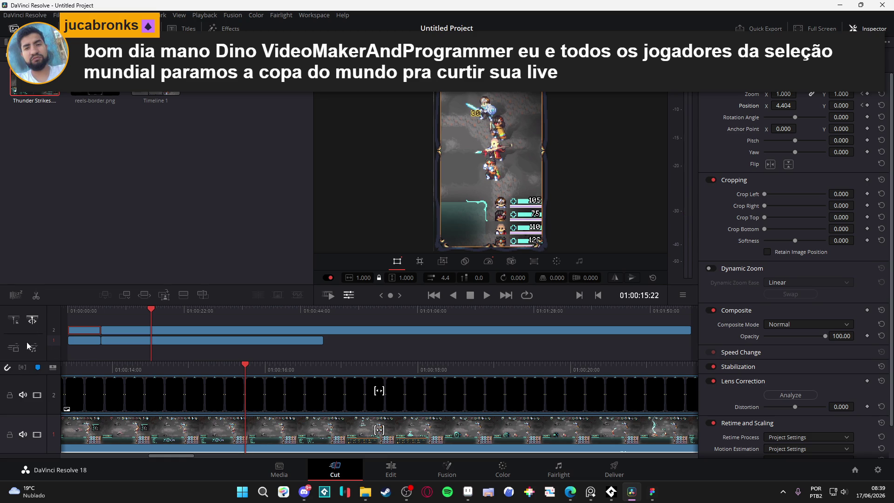
pyautogui.click(36, 296)
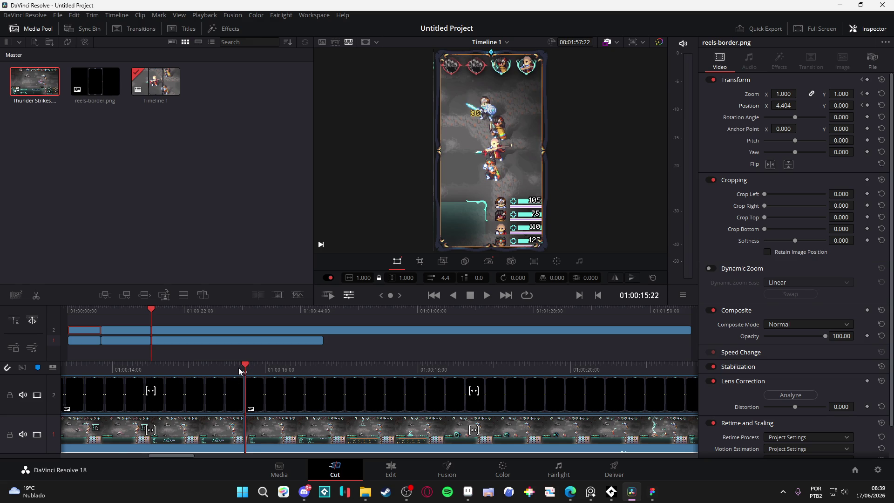
pyautogui.moveTo(245, 368)
pyautogui.mouseDown()
pyautogui.moveTo(118, 370)
pyautogui.moveTo(619, 381)
pyautogui.moveTo(593, 384)
pyautogui.moveTo(615, 394)
pyautogui.mouseUp()
# Step: Delete the border piece after six seconds, then undo the deletion
pyautogui.click(642, 398)
pyautogui.press('Delete')
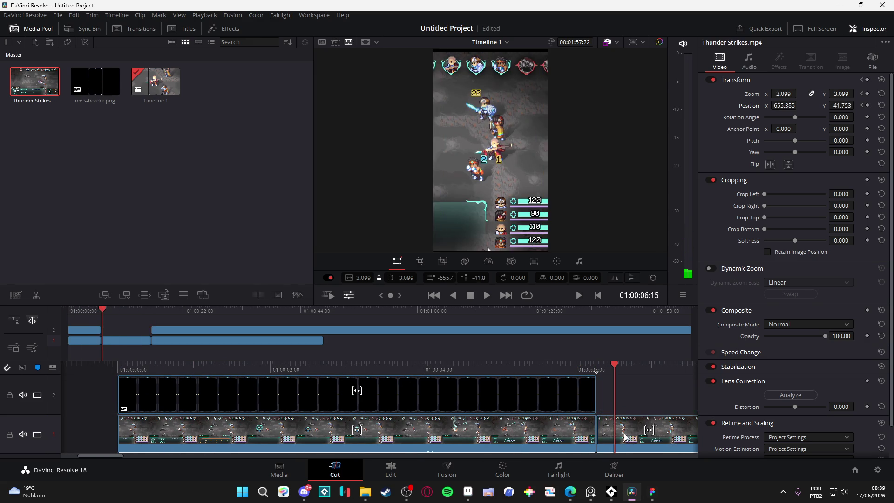
pyautogui.hotkey('ctrl', 'z')
pyautogui.moveTo(597, 366)
pyautogui.mouseDown()
pyautogui.moveTo(572, 368)
pyautogui.moveTo(627, 383)
pyautogui.moveTo(577, 386)
pyautogui.moveTo(599, 388)
pyautogui.mouseUp()
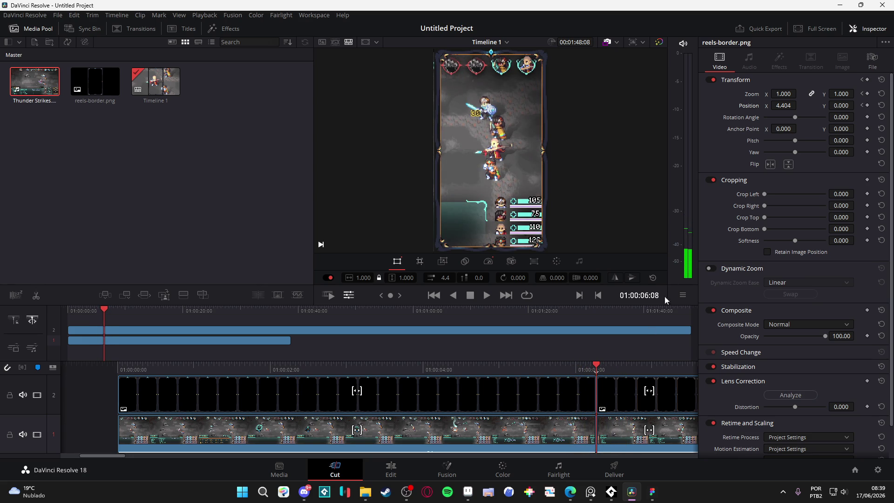
# Step: Select the gameplay pieces on either side of the six-second cut to check their position
pyautogui.click(253, 433)
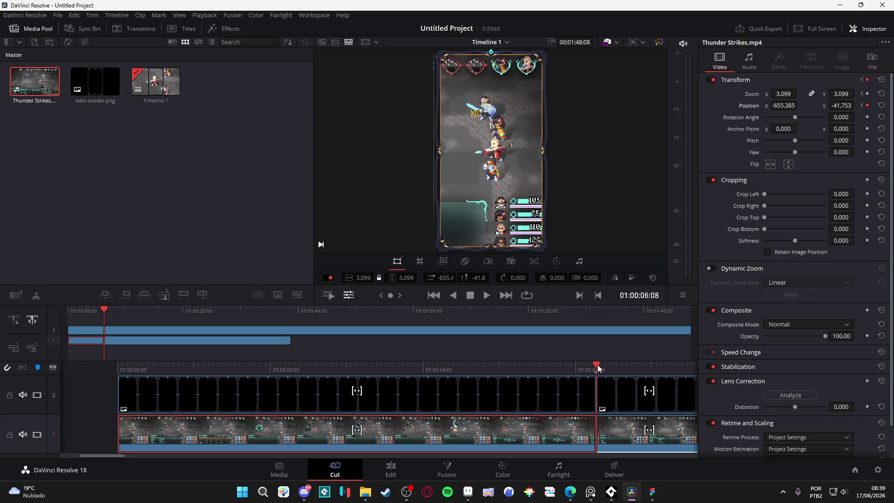
pyautogui.moveTo(601, 369); pyautogui.dragTo(616, 369)
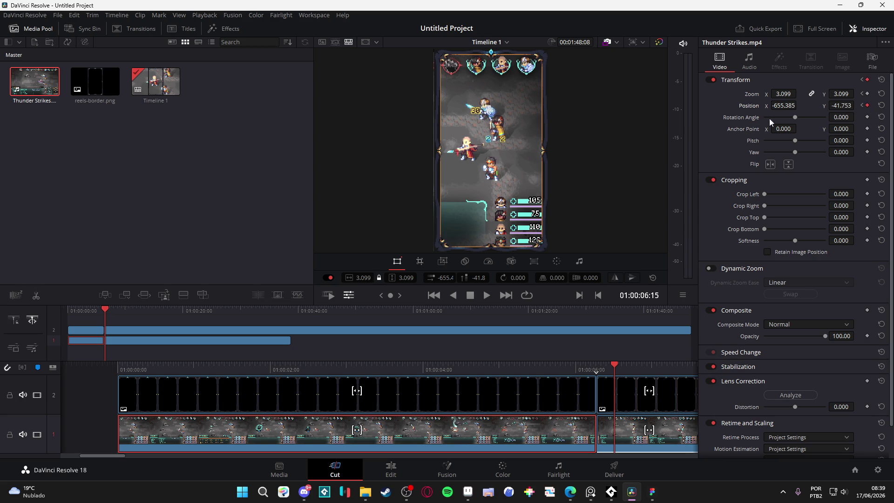
pyautogui.scroll(5, 799, 105)
pyautogui.click(632, 429)
pyautogui.click(563, 425)
pyautogui.click(568, 369)
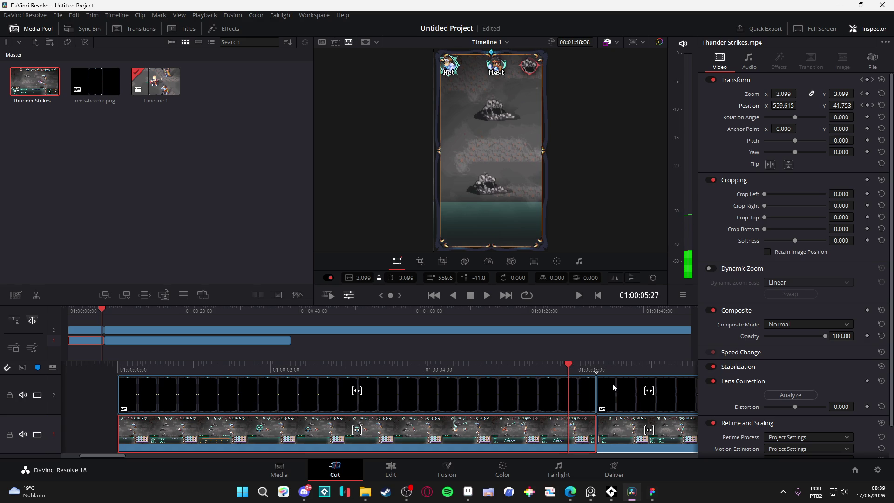
pyautogui.moveTo(573, 367)
pyautogui.mouseDown()
pyautogui.moveTo(611, 368)
pyautogui.moveTo(468, 367)
pyautogui.moveTo(616, 389)
pyautogui.moveTo(596, 393)
pyautogui.mouseUp()
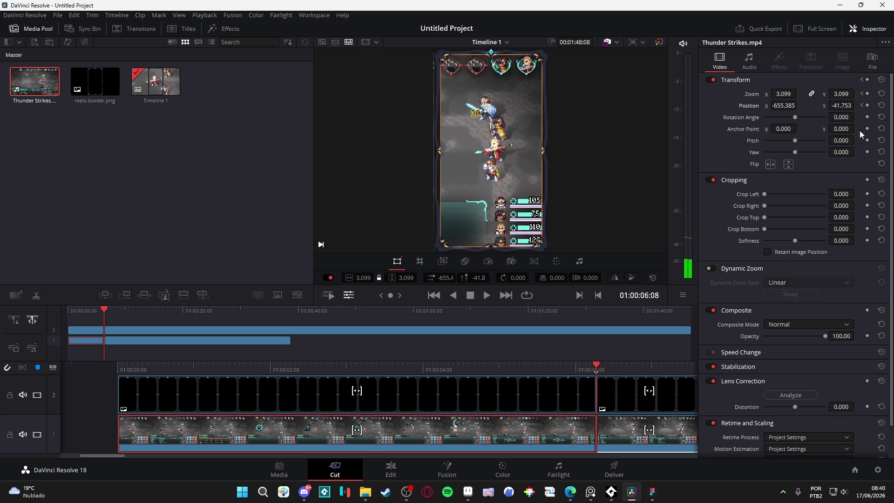
# Step: Add Position keyframes at the end of the first piece and just after the cut
pyautogui.click(868, 105)
pyautogui.moveTo(602, 364)
pyautogui.mouseDown()
pyautogui.moveTo(628, 379)
pyautogui.moveTo(597, 382)
pyautogui.moveTo(618, 382)
pyautogui.mouseUp()
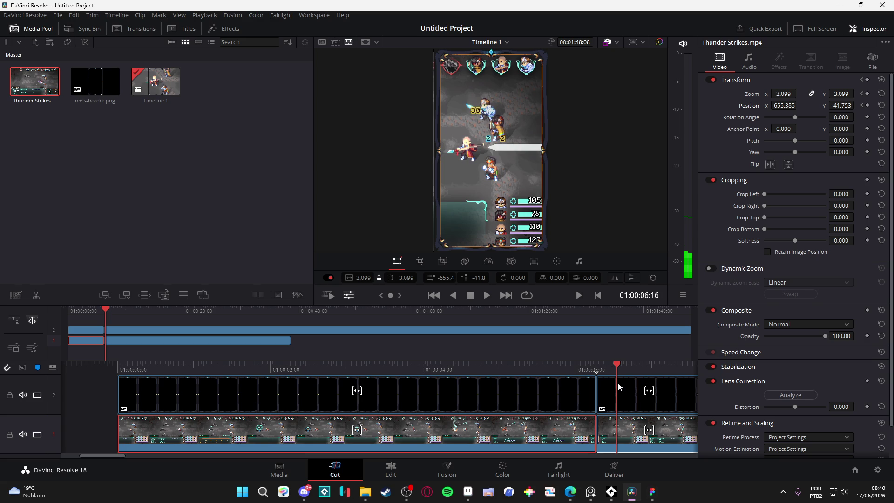
pyautogui.click(866, 106)
pyautogui.click(638, 436)
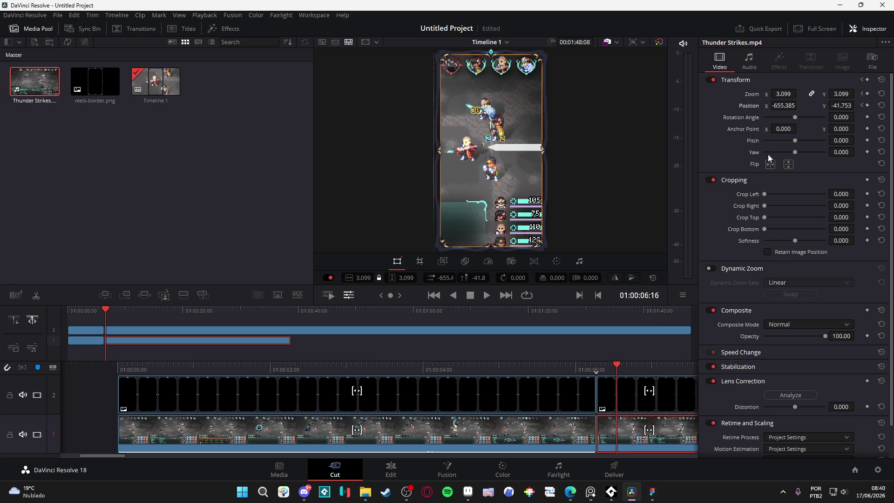
# Step: Pan the later gameplay back right and play around the six-second cut
pyautogui.moveTo(768, 107); pyautogui.dragTo(800, 106)
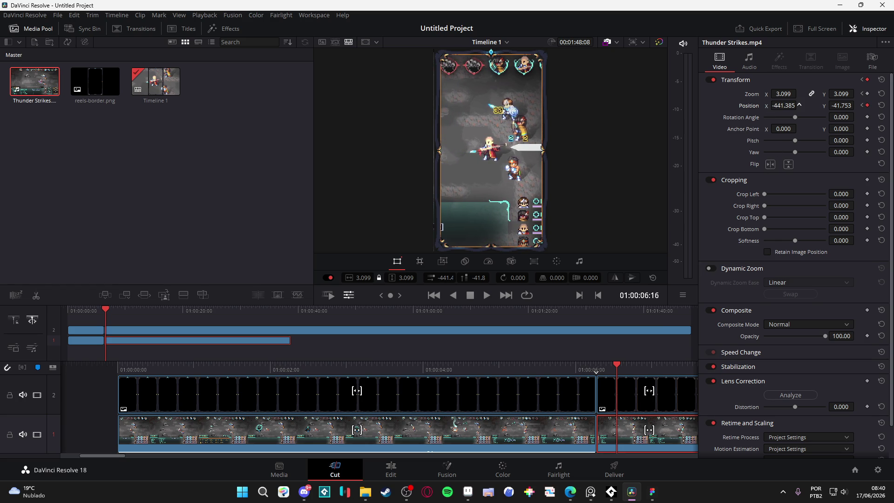
pyautogui.moveTo(613, 366)
pyautogui.mouseDown()
pyautogui.moveTo(560, 365)
pyautogui.moveTo(578, 367)
pyautogui.mouseUp()
pyautogui.press('space')
pyautogui.click(503, 368)
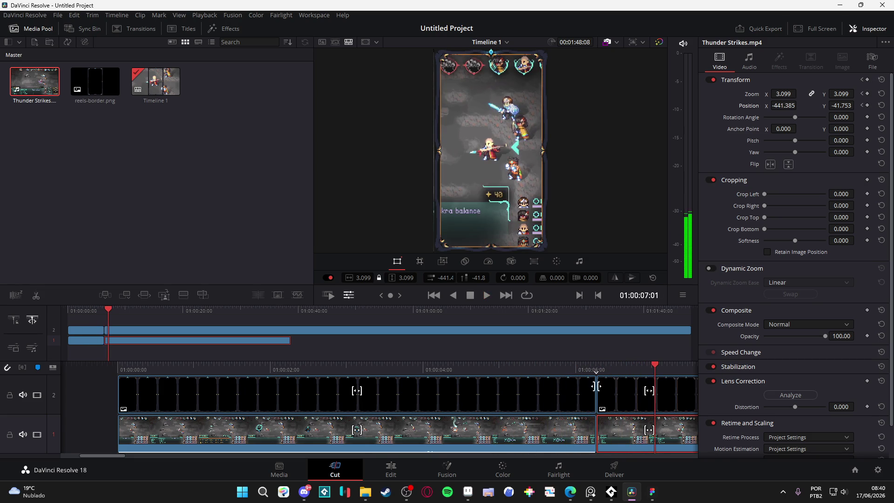
pyautogui.click(546, 365)
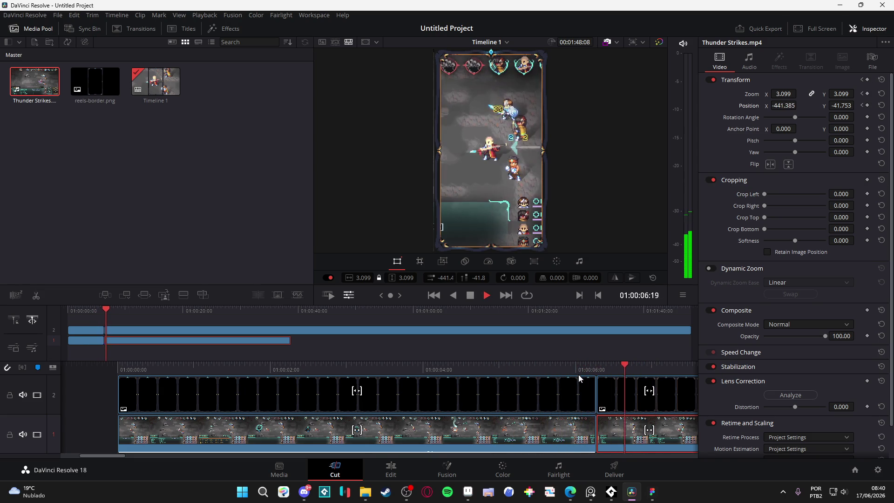
pyautogui.press('space')
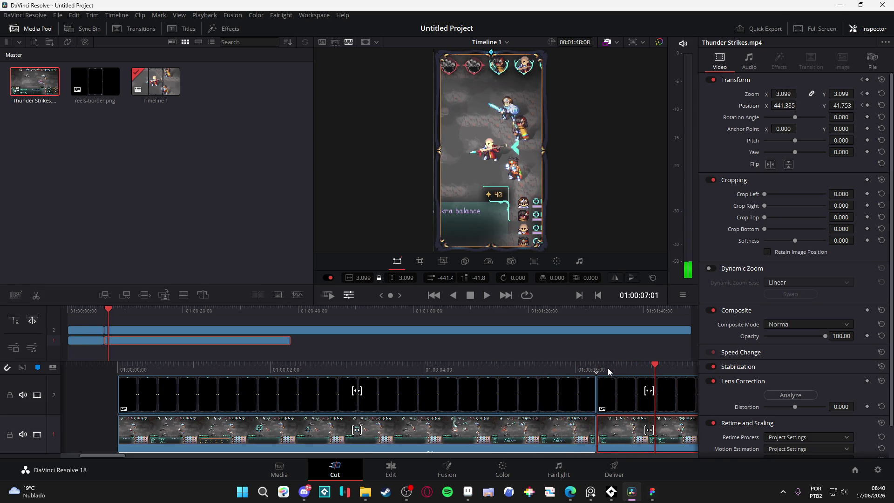
# Step: Keyframe the position past six seconds and paste Zoom 3.099 and Position -655.385 onto the other clip
pyautogui.click(596, 368)
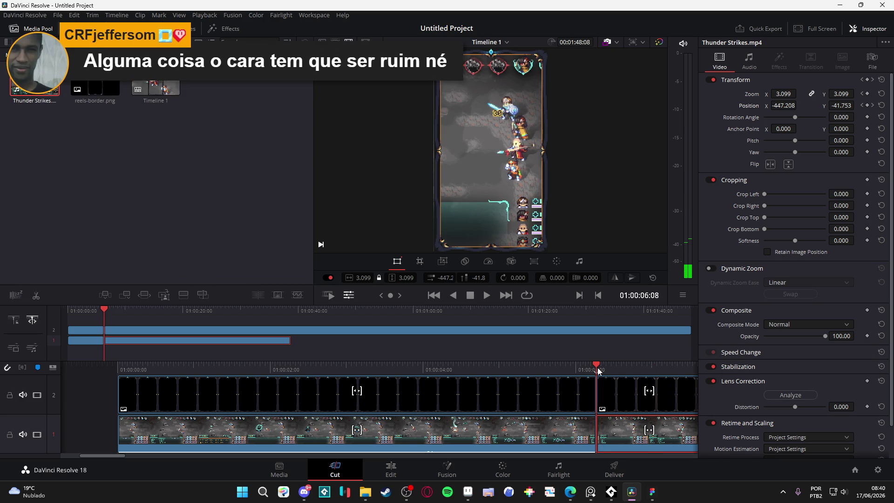
pyautogui.click(872, 80)
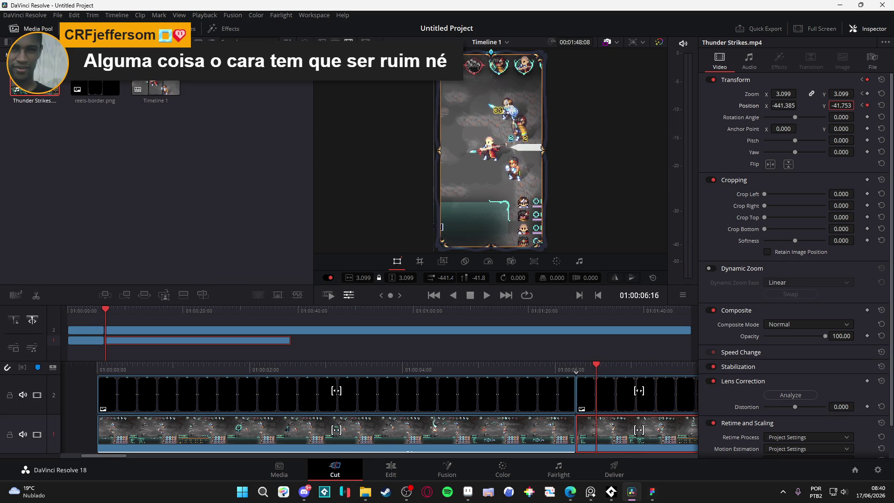
pyautogui.hotkey('ctrl', 'a')
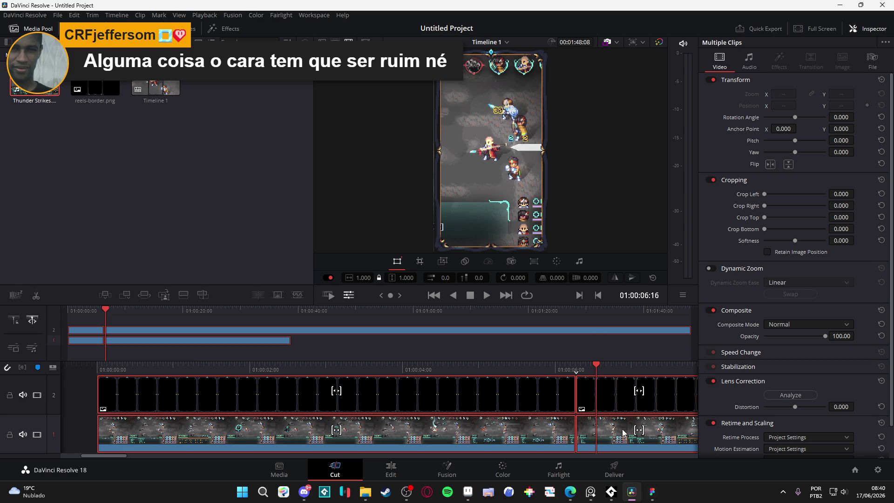
pyautogui.hotkey('ctrl', 'v')
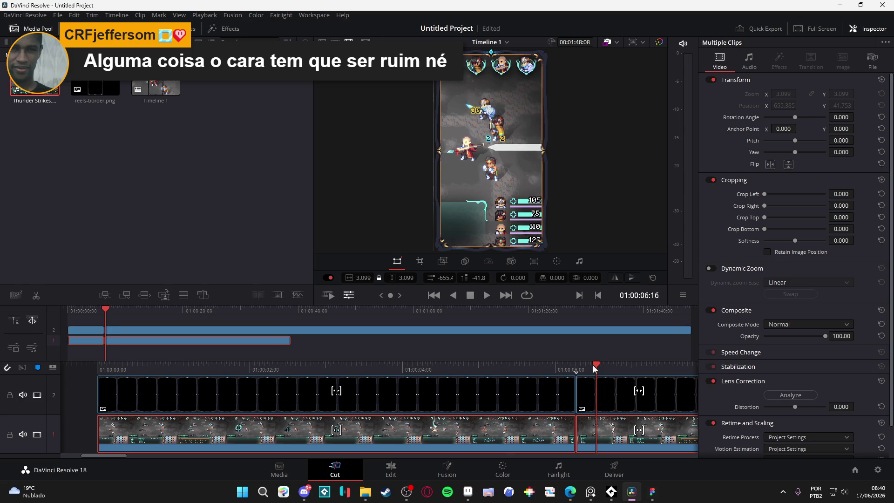
# Step: Play across the cut to check the matching framing, then select the second gameplay clip
pyautogui.moveTo(596, 366); pyautogui.dragTo(504, 353)
pyautogui.press('space')
pyautogui.press('space')
pyautogui.moveTo(614, 366)
pyautogui.mouseDown()
pyautogui.moveTo(544, 361)
pyautogui.moveTo(605, 374)
pyautogui.moveTo(577, 368)
pyautogui.mouseUp()
pyautogui.press('space')
pyautogui.press('space')
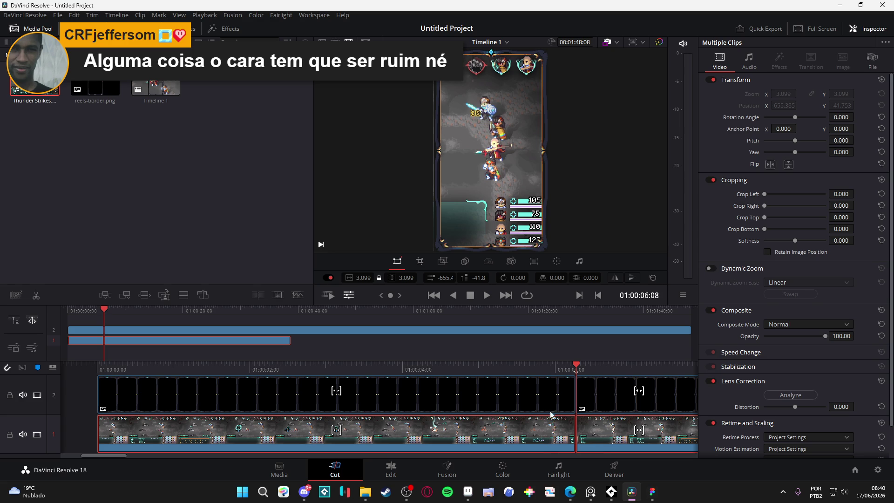
pyautogui.click(614, 437)
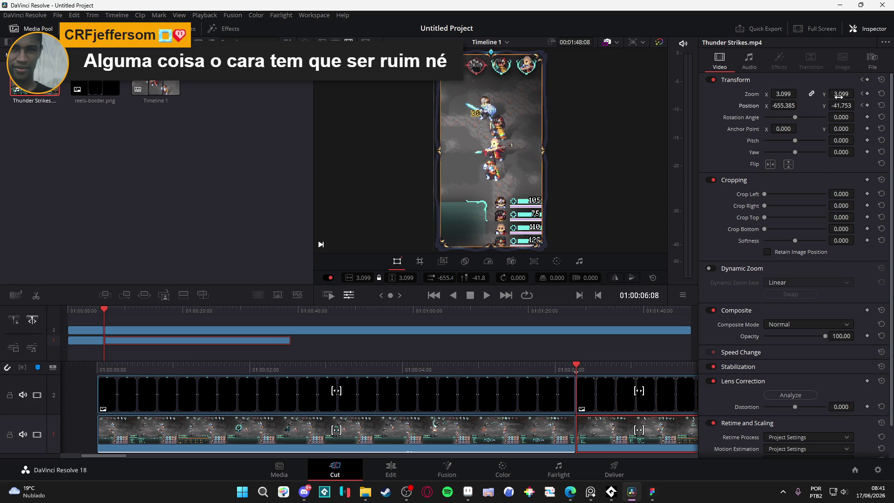
pyautogui.click(862, 106)
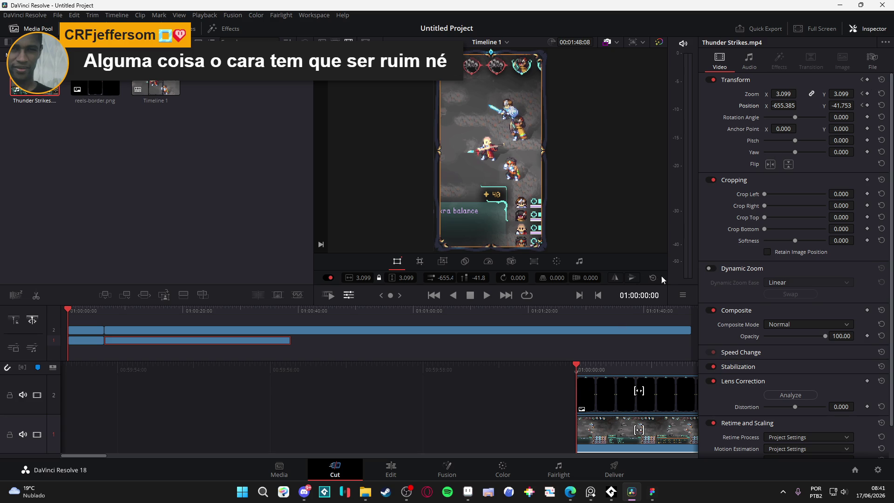
pyautogui.press('space')
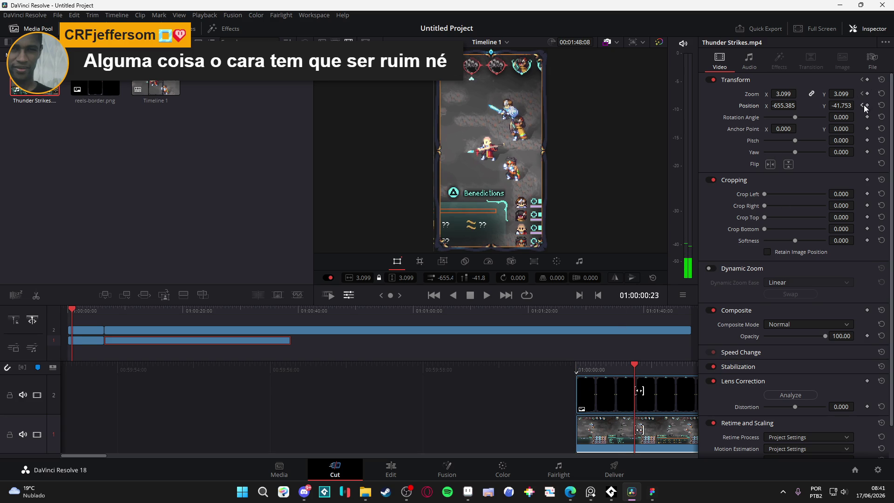
pyautogui.moveTo(633, 364)
pyautogui.mouseDown()
pyautogui.moveTo(797, 365)
pyautogui.moveTo(189, 387)
pyautogui.mouseUp()
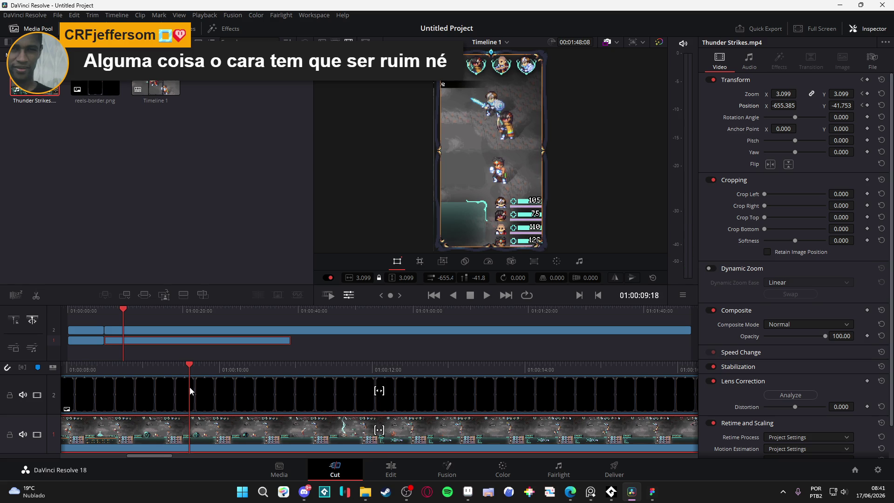
pyautogui.moveTo(189, 387)
pyautogui.mouseDown()
pyautogui.moveTo(332, 400)
pyautogui.moveTo(40, 406)
pyautogui.moveTo(523, 426)
pyautogui.moveTo(259, 442)
pyautogui.moveTo(54, 440)
pyautogui.mouseUp()
pyautogui.press('space')
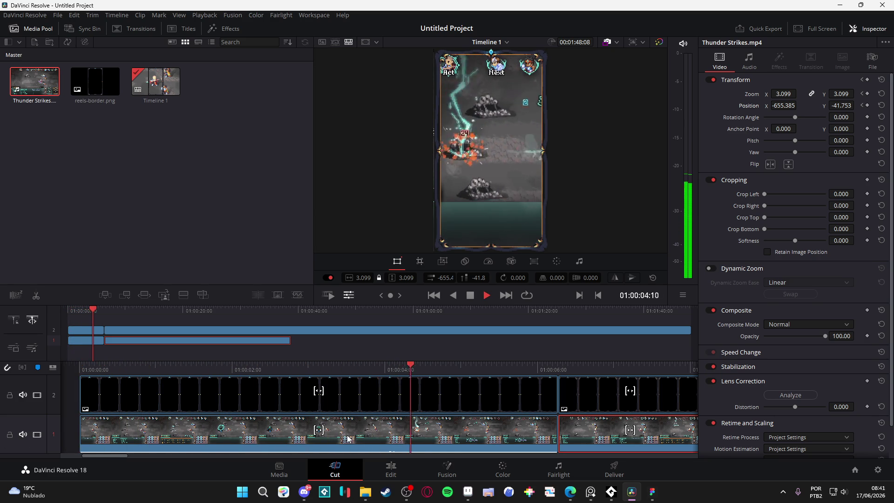
pyautogui.press('space')
pyautogui.press('space')
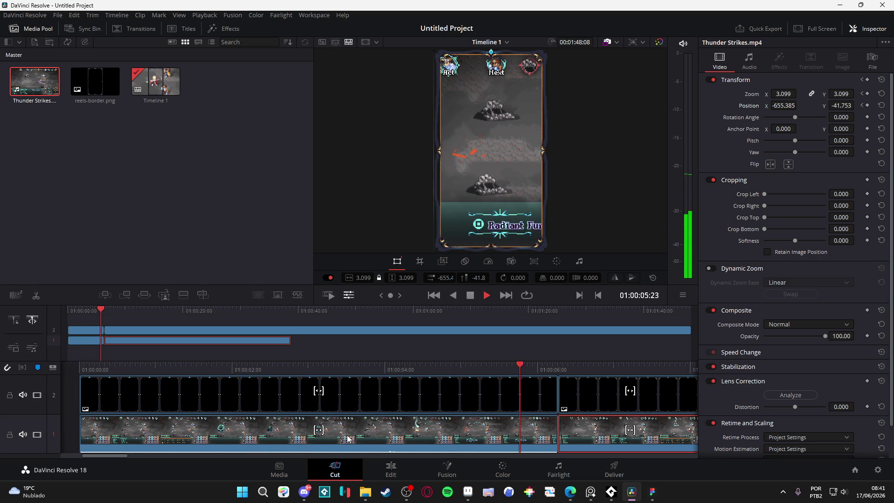
pyautogui.press('space')
pyautogui.moveTo(544, 366); pyautogui.dragTo(554, 370)
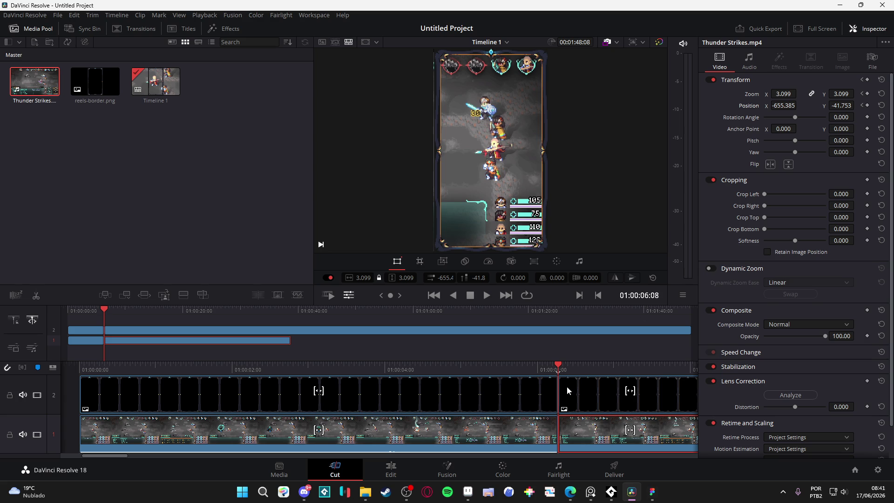
pyautogui.moveTo(558, 370)
pyautogui.mouseDown()
pyautogui.moveTo(491, 374)
pyautogui.moveTo(554, 378)
pyautogui.mouseUp()
pyautogui.click(540, 446)
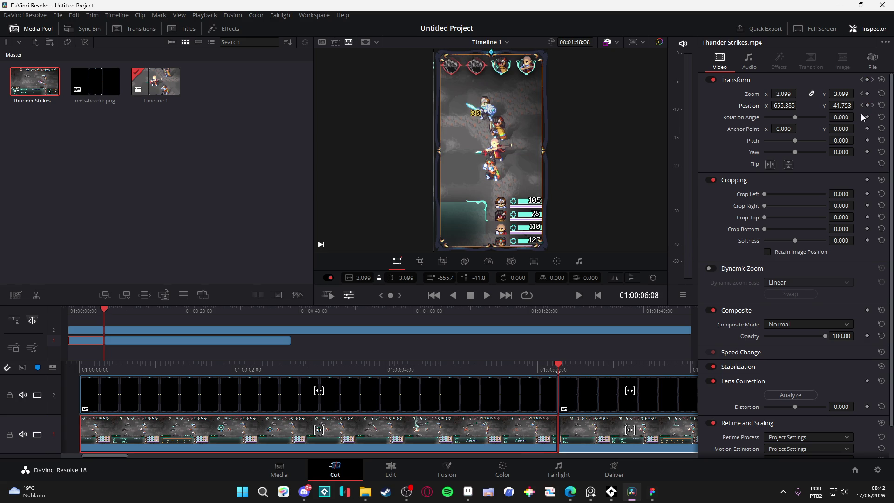
pyautogui.moveTo(559, 370)
pyautogui.mouseDown()
pyautogui.moveTo(513, 367)
pyautogui.moveTo(578, 371)
pyautogui.moveTo(542, 378)
pyautogui.mouseUp()
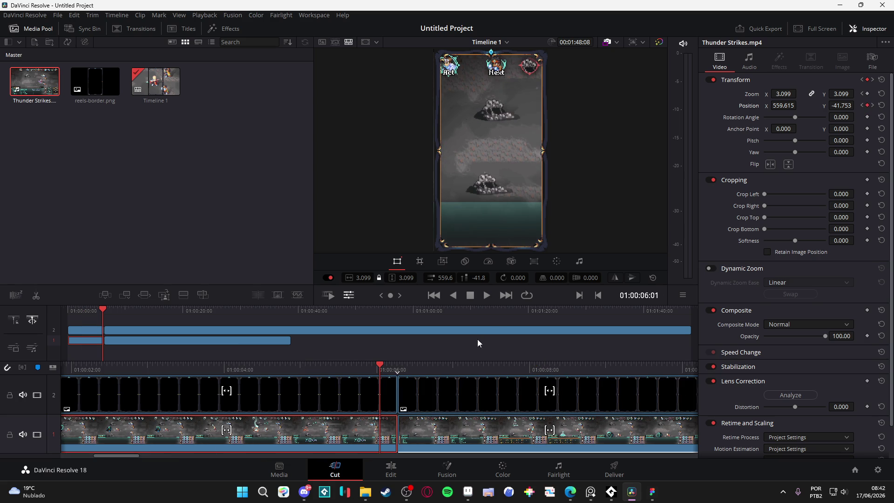
# Step: Delete the pan's last Position keyframe at 01:00:06:06
pyautogui.moveTo(387, 366); pyautogui.dragTo(388, 362)
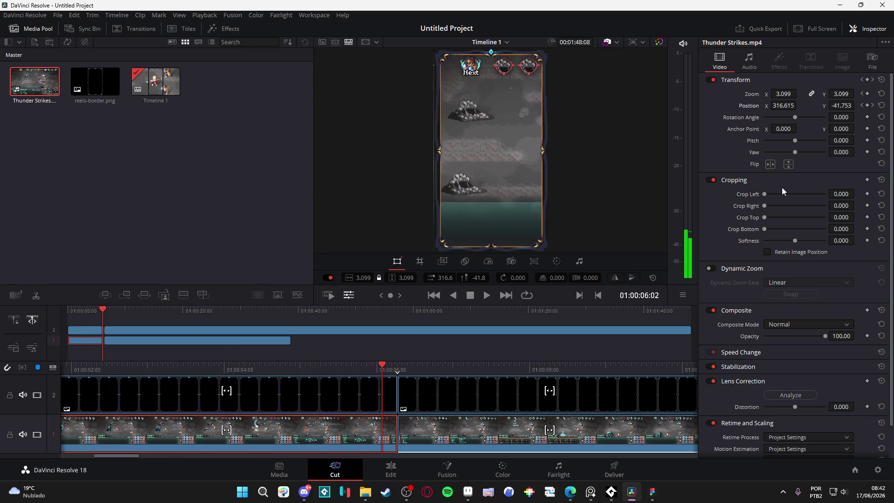
pyautogui.click(873, 106)
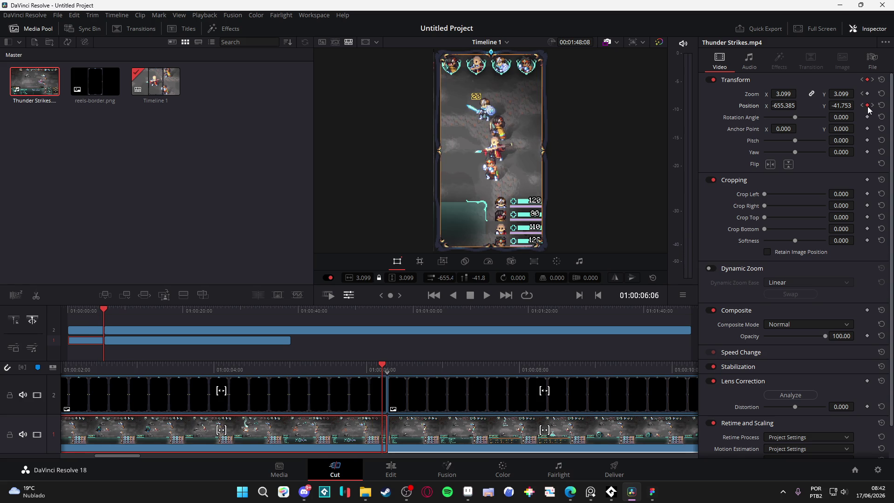
pyautogui.click(867, 106)
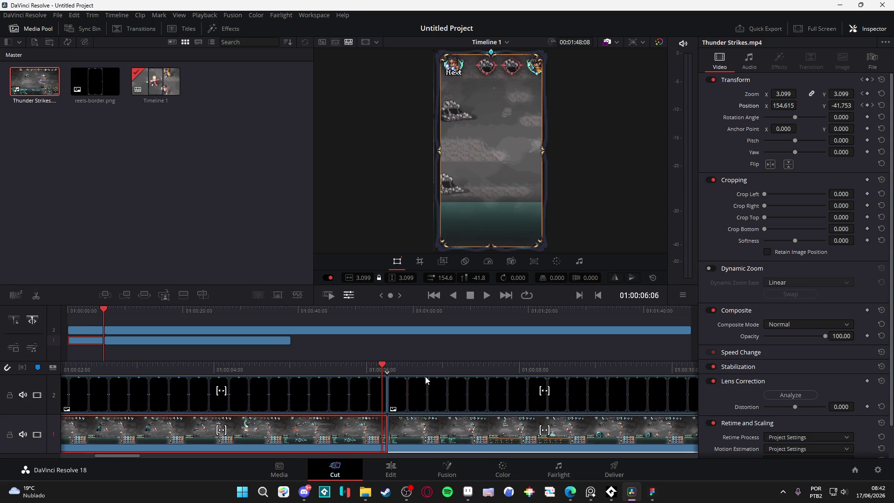
# Step: Keyframe Position X -433.385 at 01:00:06:17 and save the project
pyautogui.click(387, 364)
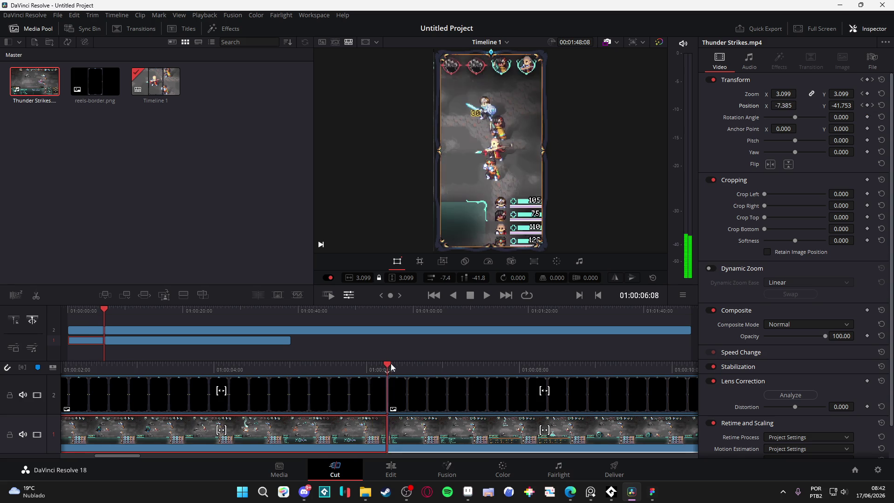
pyautogui.moveTo(394, 362); pyautogui.dragTo(410, 362)
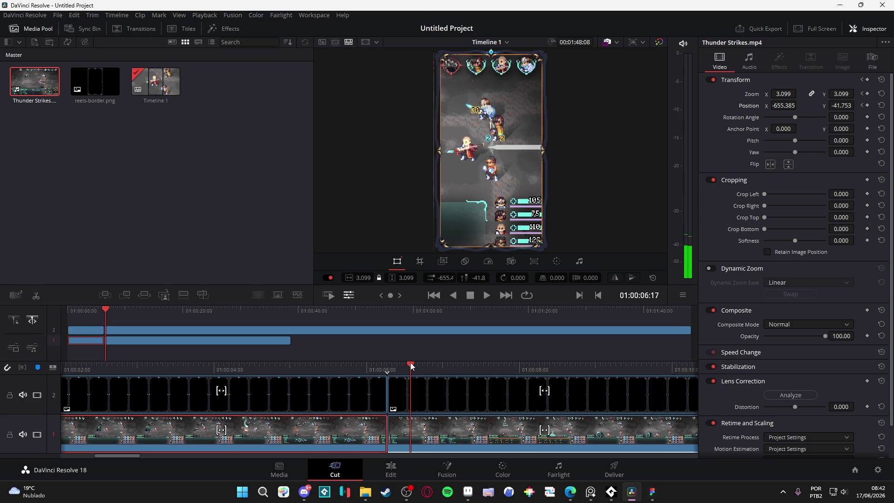
pyautogui.click(867, 105)
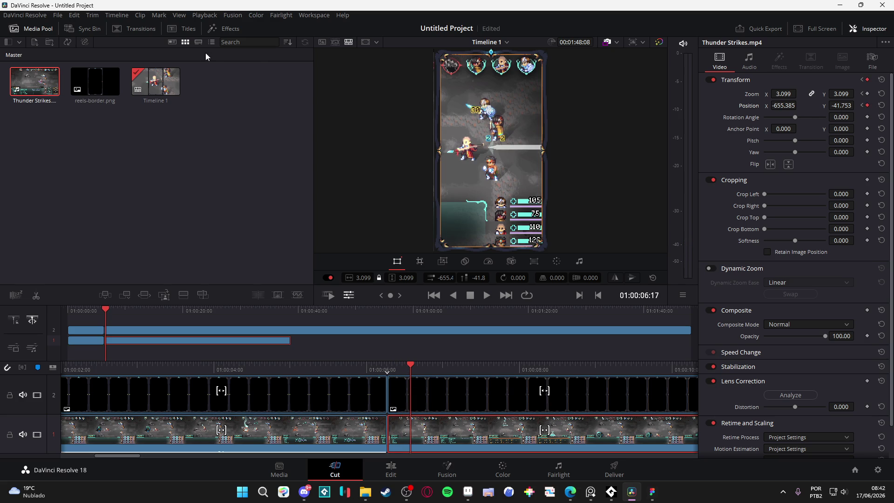
pyautogui.hotkey('ctrl', 's')
pyautogui.moveTo(774, 106); pyautogui.dragTo(799, 104)
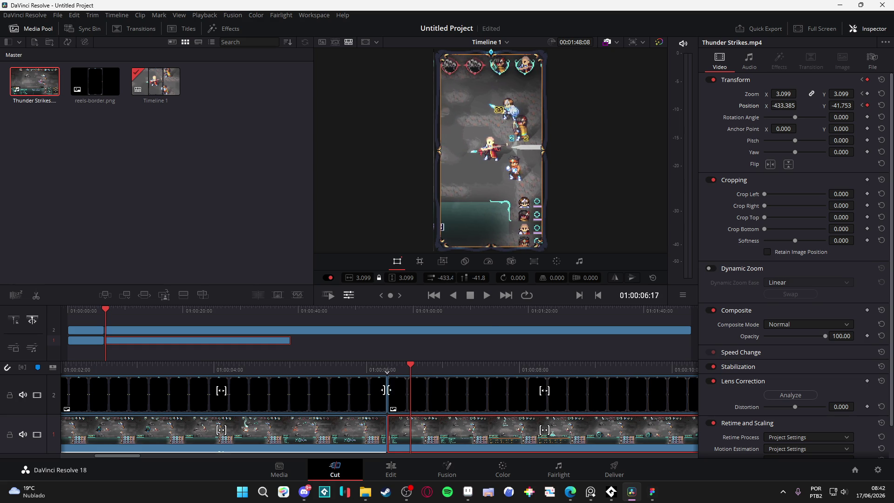
# Step: Play back the revised pan ending at 01:00:06:17
pyautogui.moveTo(407, 367); pyautogui.dragTo(325, 366)
pyautogui.press('space')
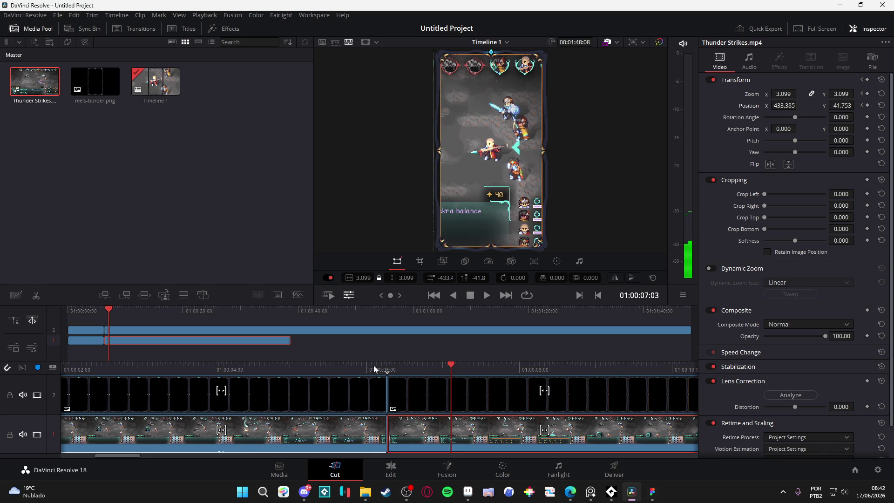
pyautogui.click(244, 365)
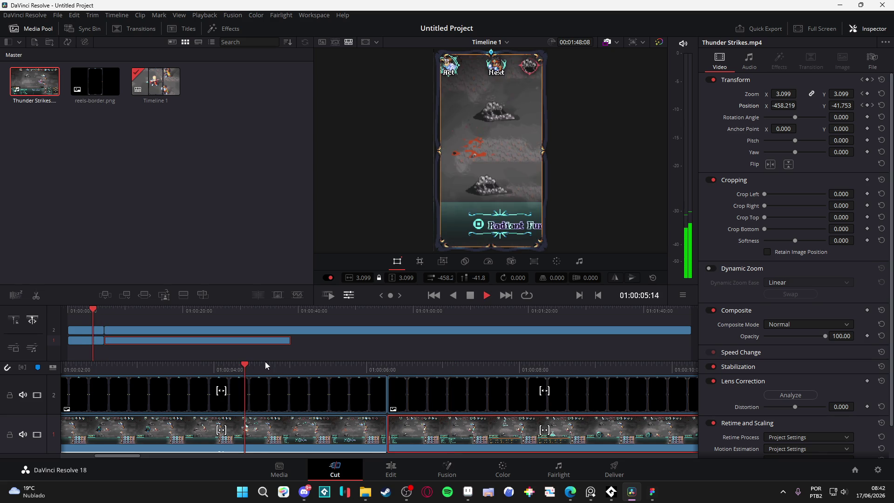
pyautogui.click(297, 368)
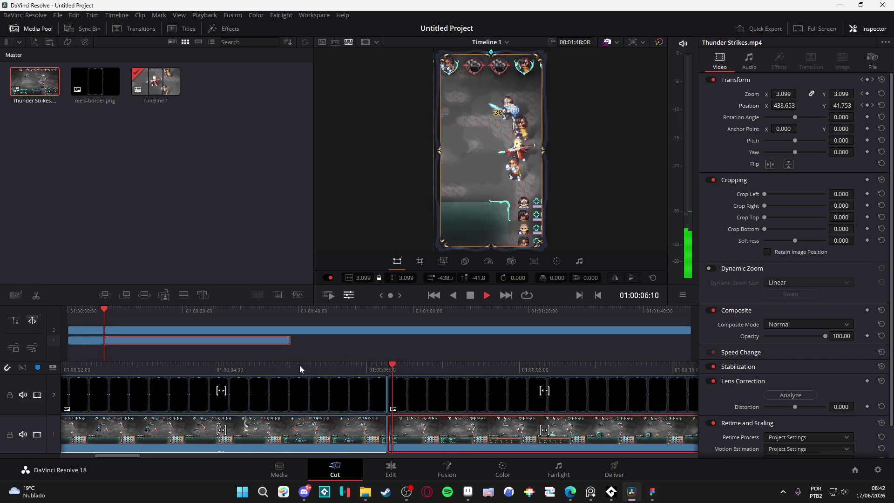
pyautogui.press('space')
pyautogui.click(284, 364)
pyautogui.press('space')
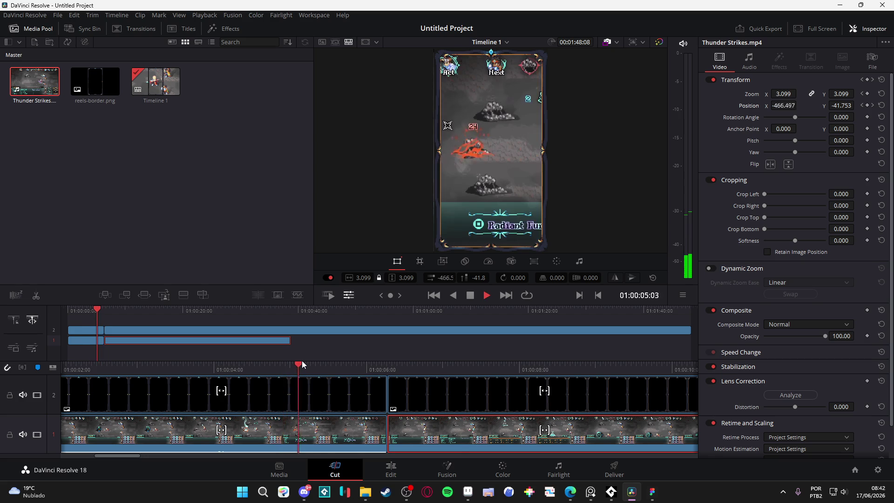
pyautogui.press('space')
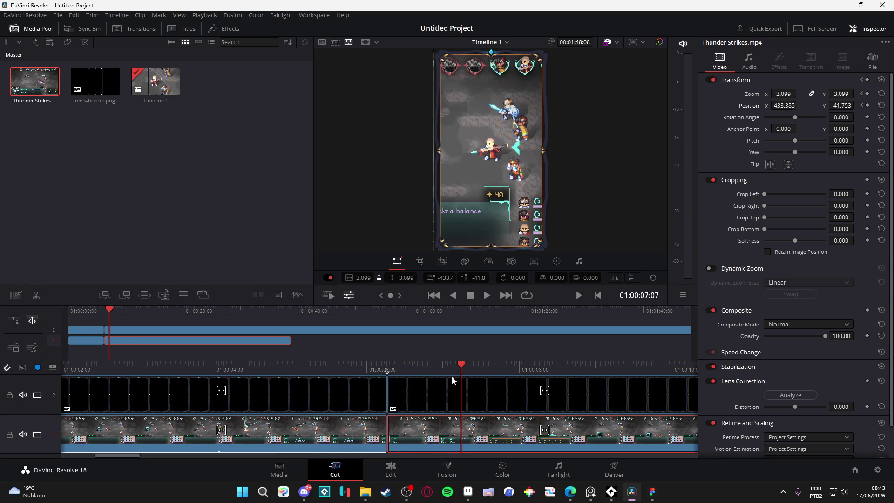
# Step: Replay the transition across the cut between the two gameplay clips
pyautogui.press('space')
pyautogui.press('space')
pyautogui.click(406, 370)
pyautogui.press('space')
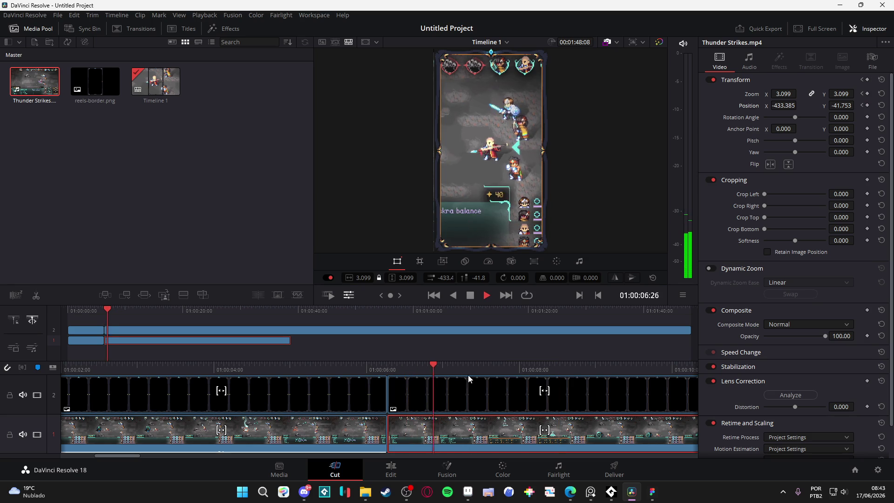
pyautogui.press('space')
pyautogui.click(504, 368)
pyautogui.click(375, 368)
pyautogui.press('space')
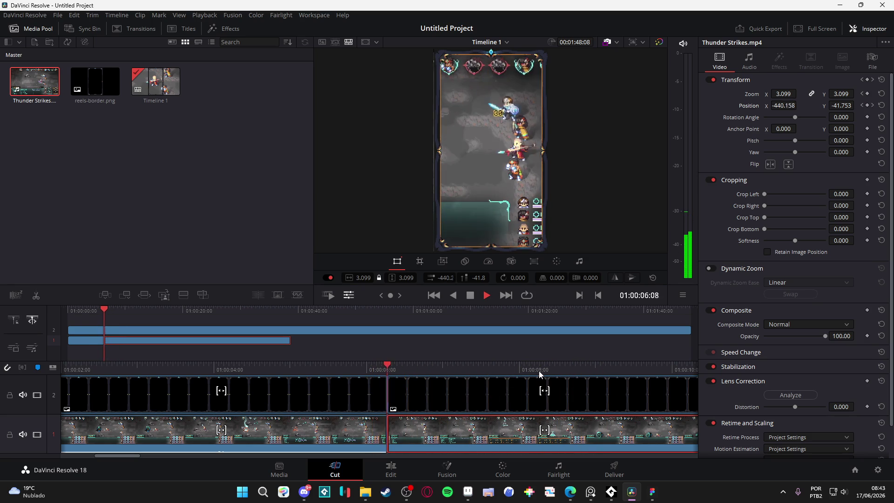
pyautogui.press('space')
pyautogui.click(458, 364)
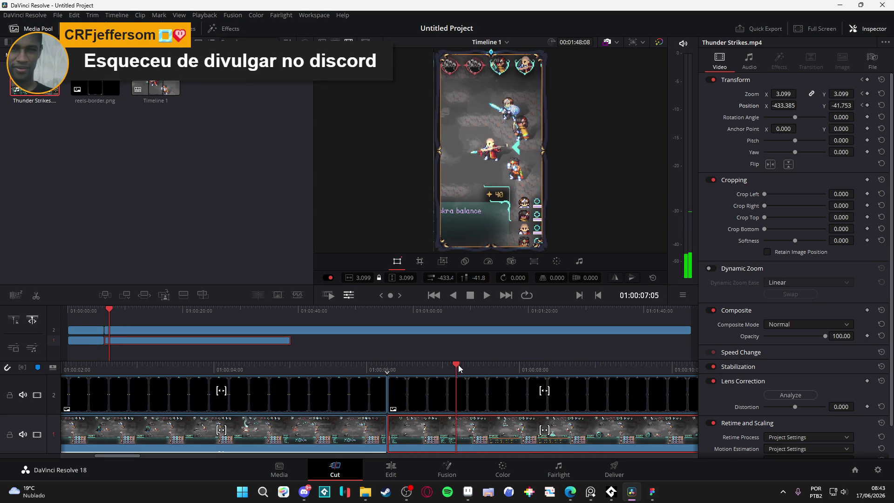
# Step: Add Position keyframes at 01:00:08:12 and 01:00:08:21, then shift the framing for the next pan
pyautogui.click(471, 368)
pyautogui.moveTo(471, 368); pyautogui.dragTo(555, 378)
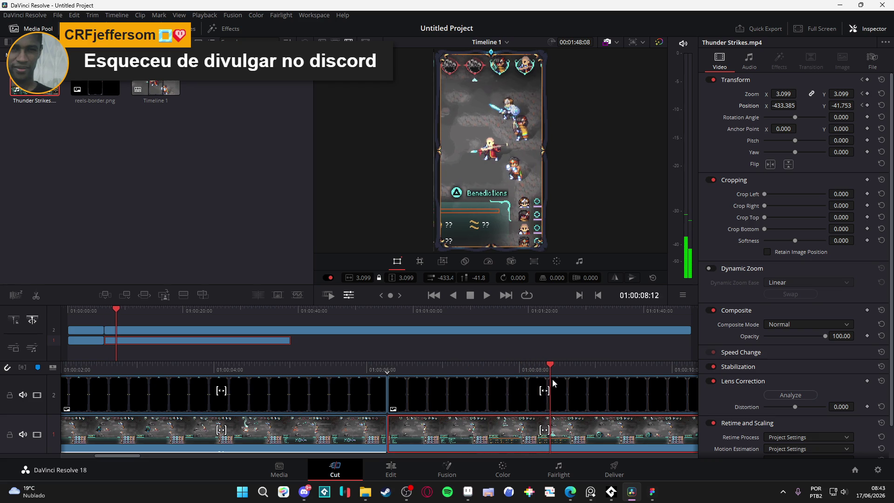
pyautogui.click(868, 105)
pyautogui.moveTo(551, 365)
pyautogui.mouseDown()
pyautogui.moveTo(609, 373)
pyautogui.moveTo(556, 386)
pyautogui.moveTo(574, 385)
pyautogui.mouseUp()
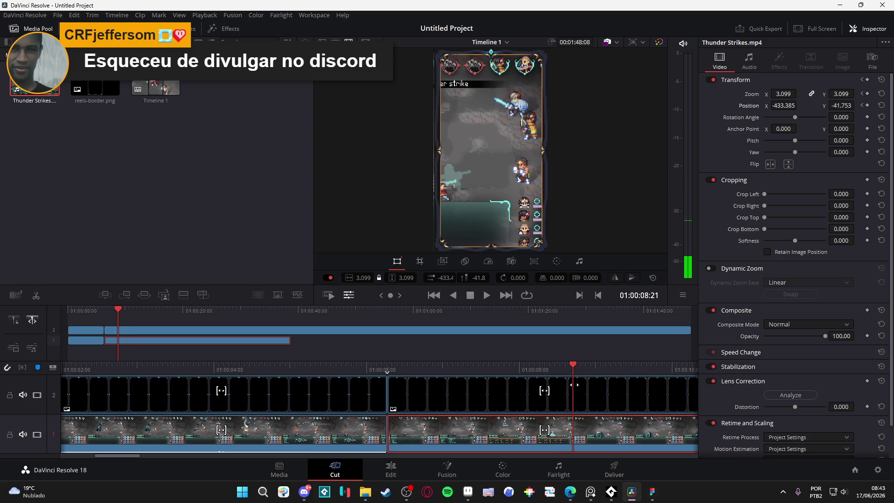
pyautogui.click(867, 106)
pyautogui.moveTo(777, 106); pyautogui.dragTo(799, 105)
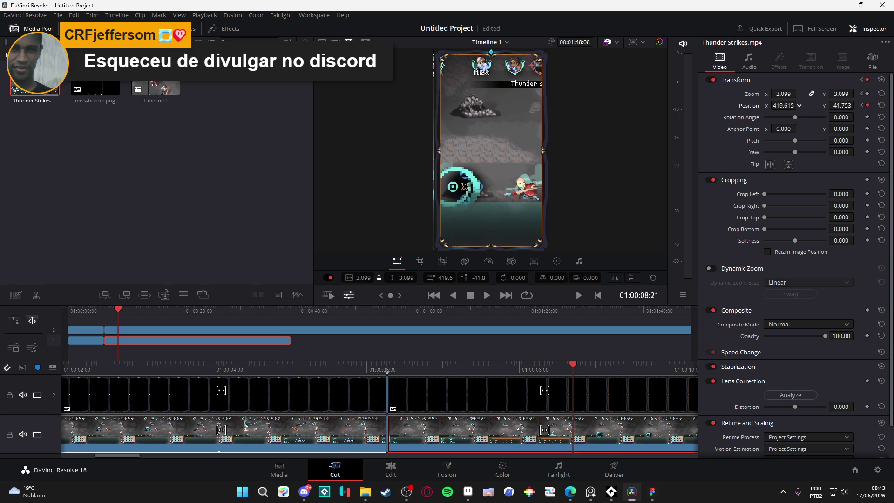
# Step: Preview the pan, then drag Position X to about -386 at its end frame to reach the heroes
pyautogui.moveTo(571, 365)
pyautogui.mouseDown()
pyautogui.moveTo(587, 366)
pyautogui.moveTo(326, 370)
pyautogui.mouseUp()
pyautogui.press('space')
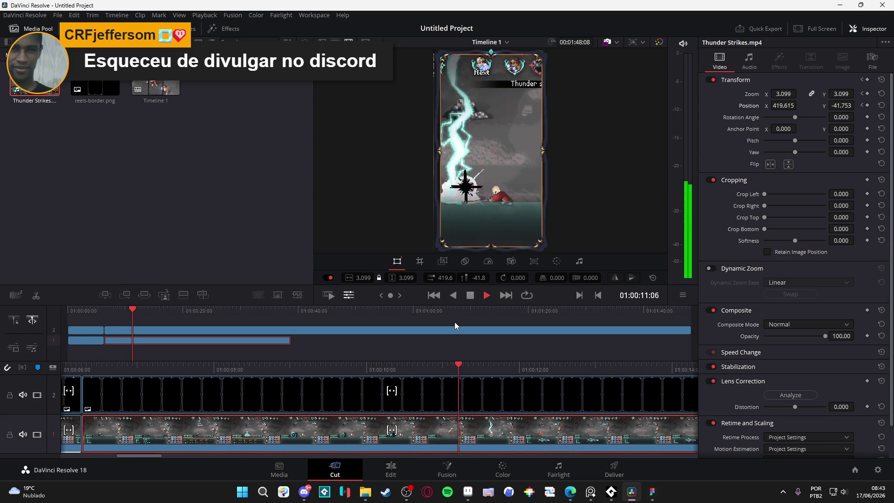
pyautogui.press('space')
pyautogui.press('space')
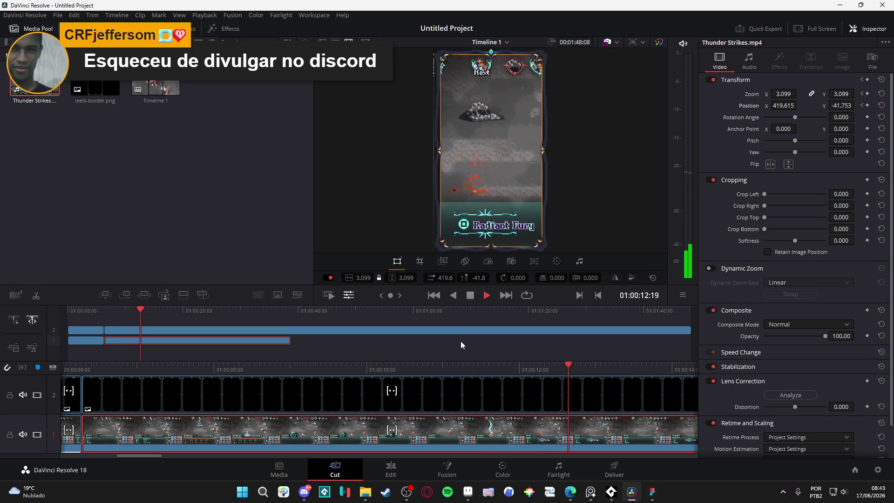
pyautogui.press('space')
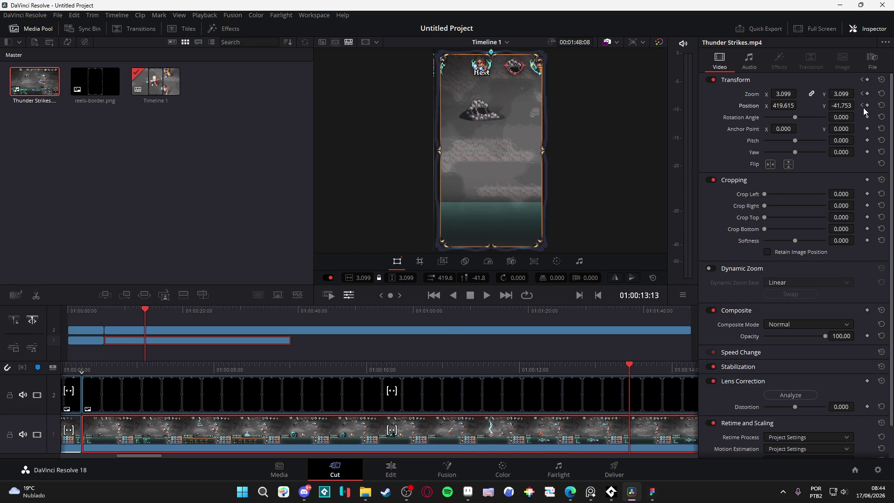
pyautogui.moveTo(628, 363)
pyautogui.mouseDown()
pyautogui.moveTo(653, 372)
pyautogui.moveTo(597, 368)
pyautogui.moveTo(626, 369)
pyautogui.mouseUp()
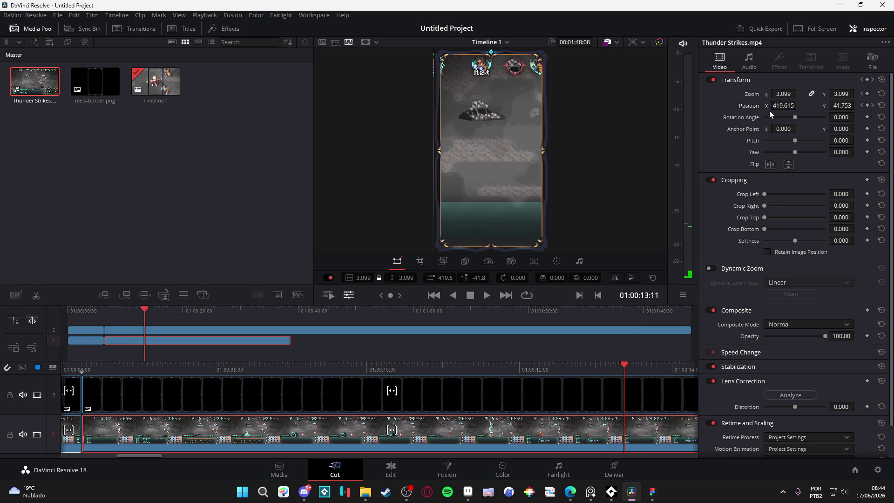
pyautogui.moveTo(772, 105); pyautogui.dragTo(800, 105)
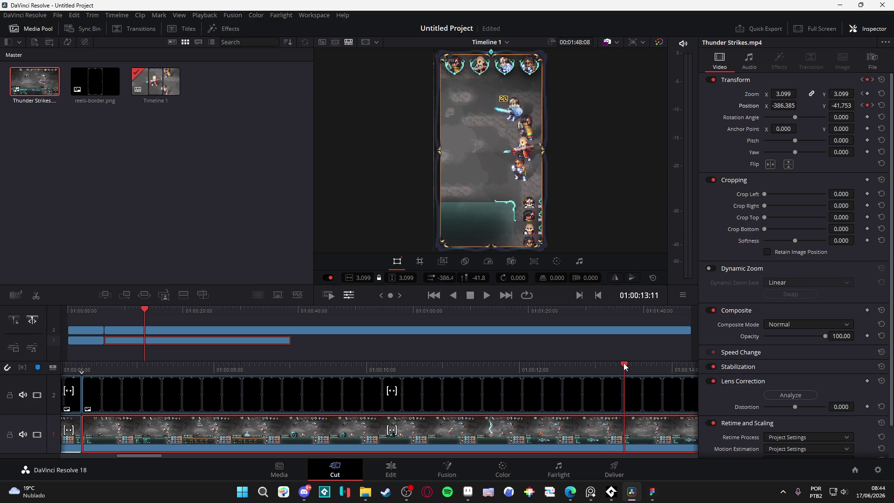
# Step: Replay the pan from about 7 seconds to check the movement
pyautogui.moveTo(623, 365); pyautogui.dragTo(307, 365)
pyautogui.press('space')
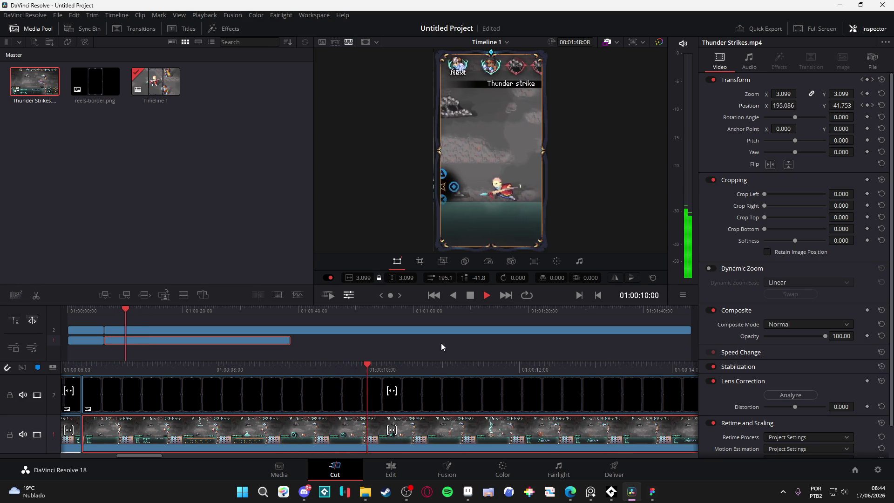
pyautogui.press('space')
pyautogui.moveTo(401, 366); pyautogui.dragTo(153, 372)
pyautogui.press('space')
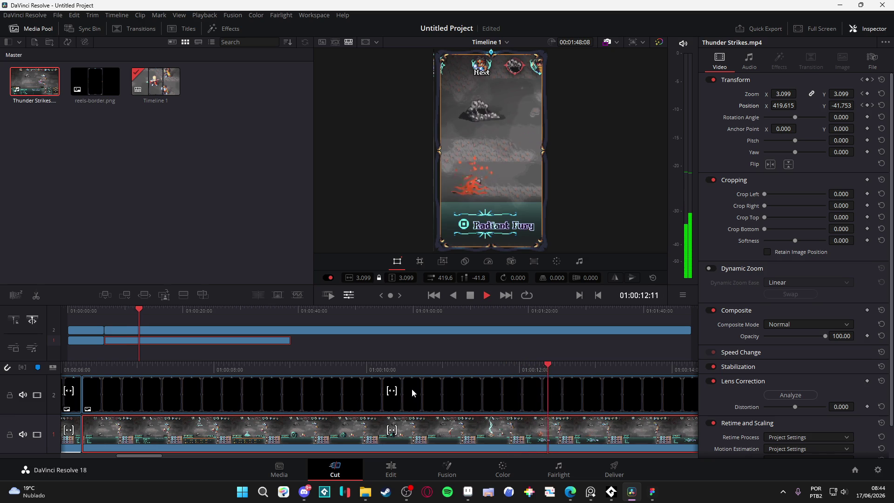
pyautogui.press('space')
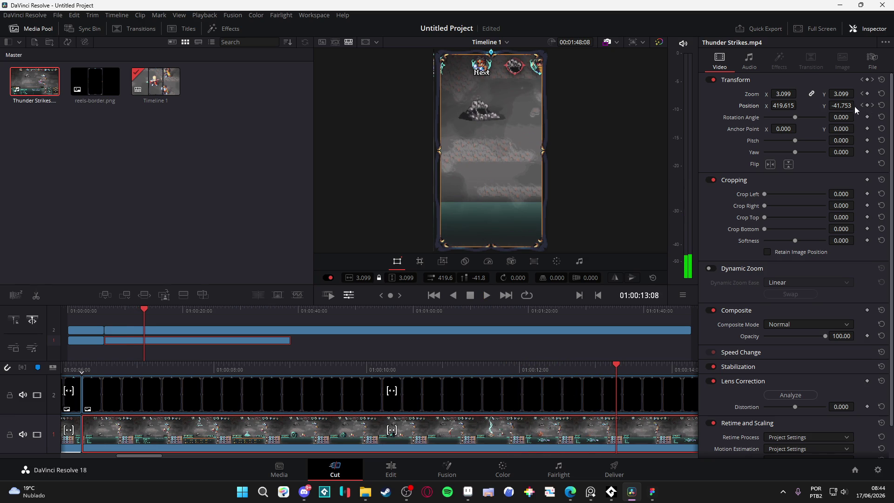
pyautogui.moveTo(616, 364)
pyautogui.mouseDown()
pyautogui.moveTo(674, 366)
pyautogui.moveTo(567, 365)
pyautogui.moveTo(618, 368)
pyautogui.mouseUp()
# Step: Set Position X to -429.385 at 01:00:13:13 and preview the adjusted pan
pyautogui.click(873, 106)
pyautogui.moveTo(799, 106); pyautogui.dragTo(799, 105)
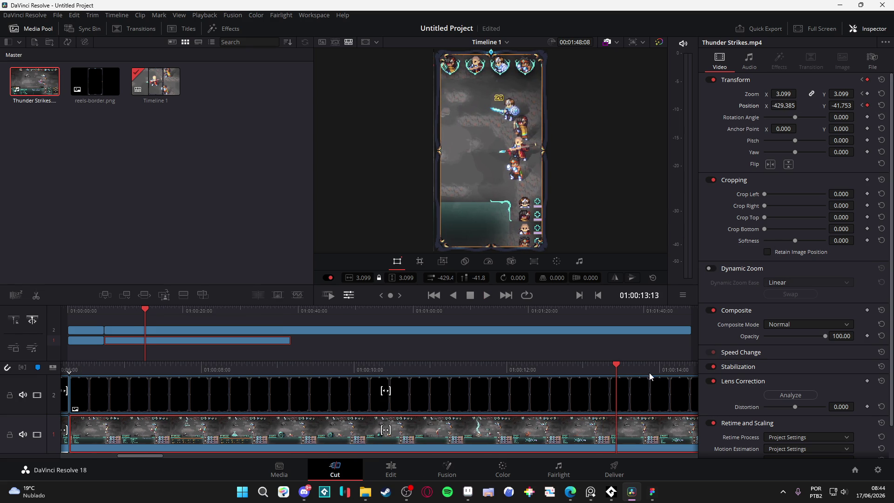
pyautogui.press('space')
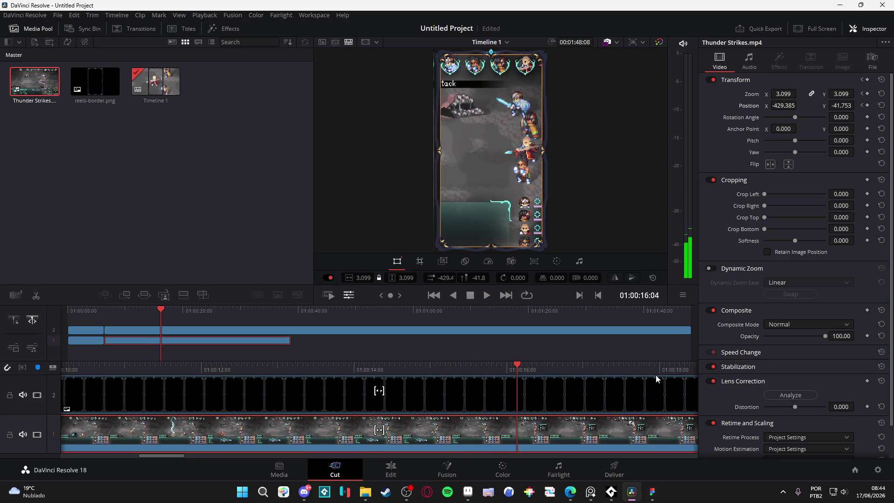
pyautogui.press('space')
# Step: Replay the pan from about 11 seconds to confirm it lands framed on the heroes
pyautogui.click(311, 365)
pyautogui.press('space')
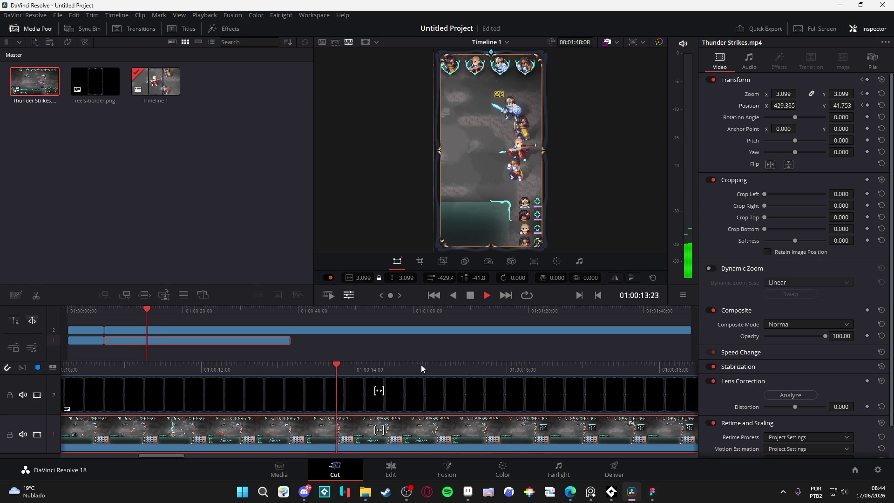
pyautogui.click(163, 367)
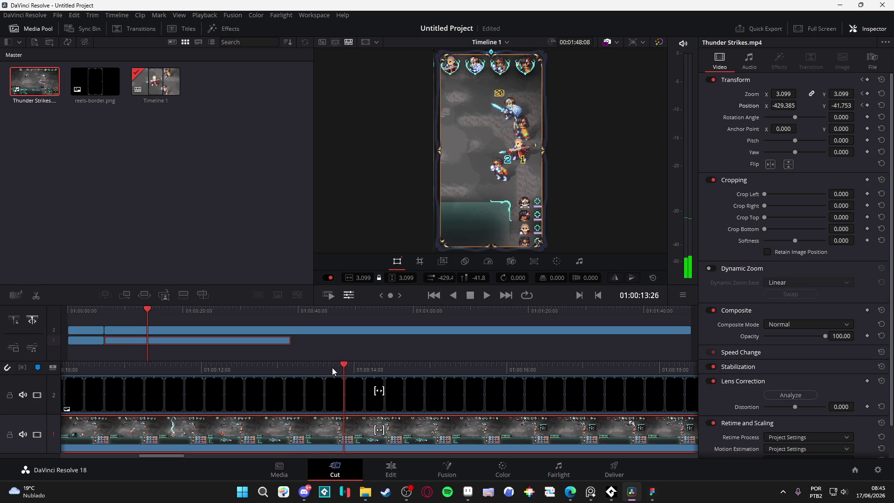
pyautogui.click(264, 367)
pyautogui.press('space')
pyautogui.press('space')
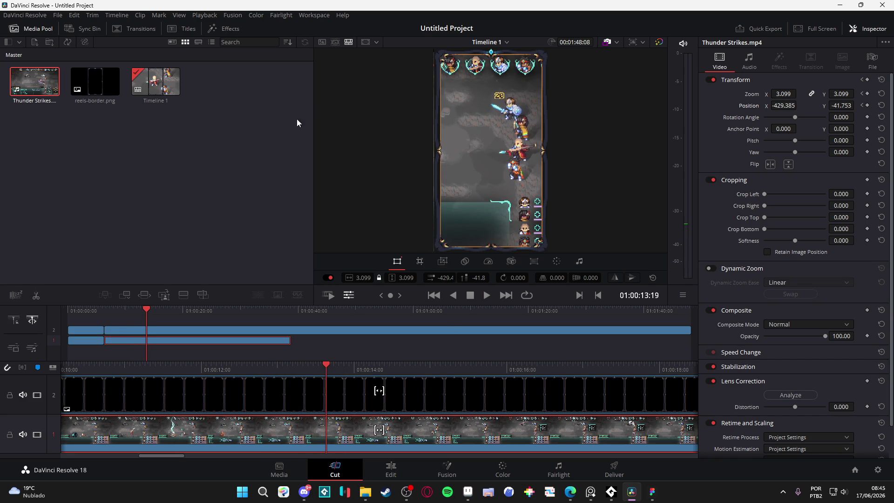
pyautogui.press('space')
pyautogui.press('space')
pyautogui.click(295, 367)
pyautogui.press('space')
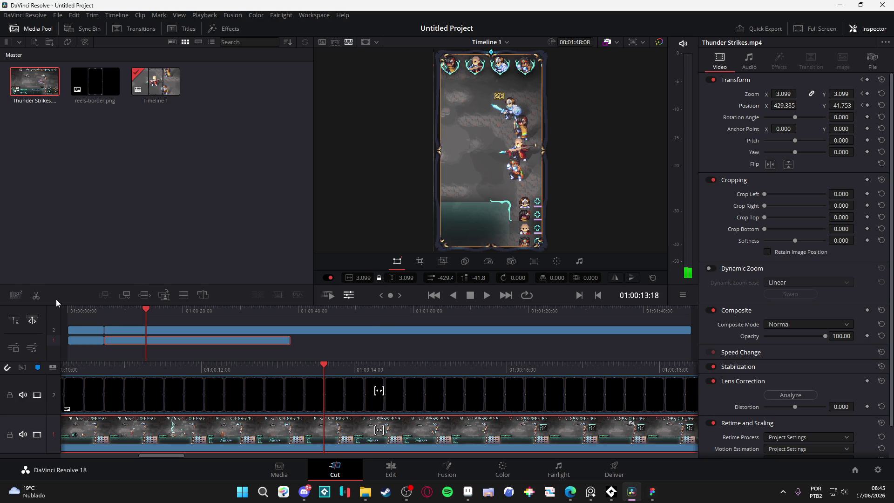
# Step: Split the gameplay clip at 01:00:13:18 and play through the footage that follows
pyautogui.hotkey('ctrl', 'b')
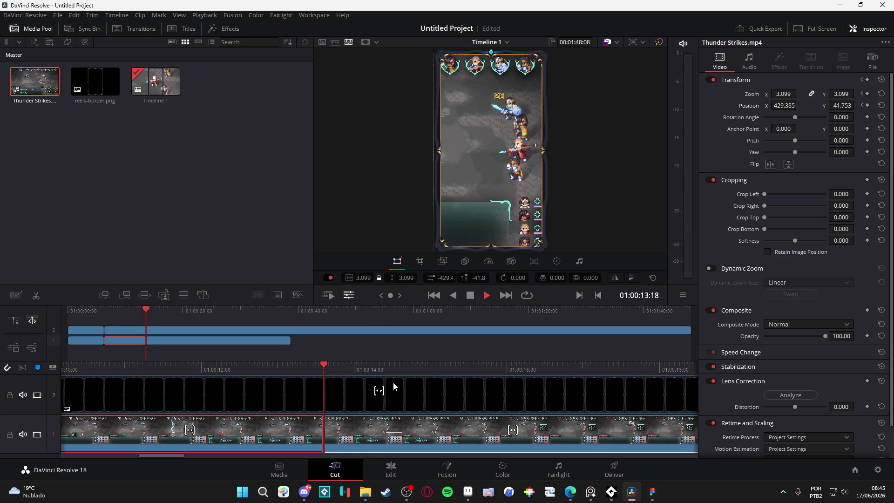
pyautogui.press('space')
pyautogui.moveTo(320, 362)
pyautogui.mouseDown()
pyautogui.moveTo(360, 364)
pyautogui.moveTo(310, 359)
pyautogui.moveTo(347, 364)
pyautogui.moveTo(367, 380)
pyautogui.mouseUp()
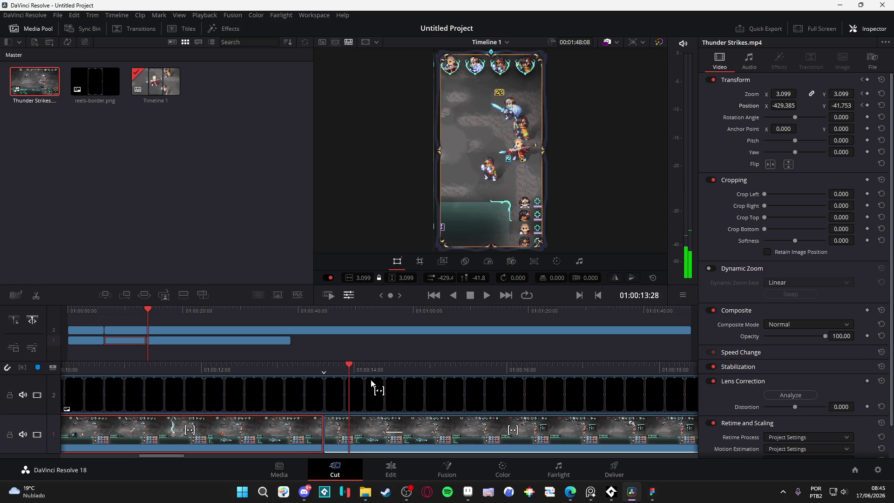
pyautogui.press('space')
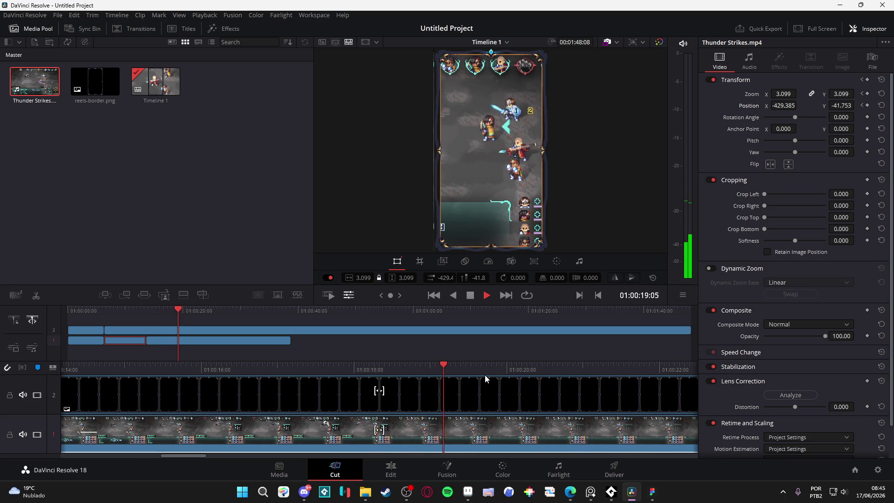
pyautogui.press('space')
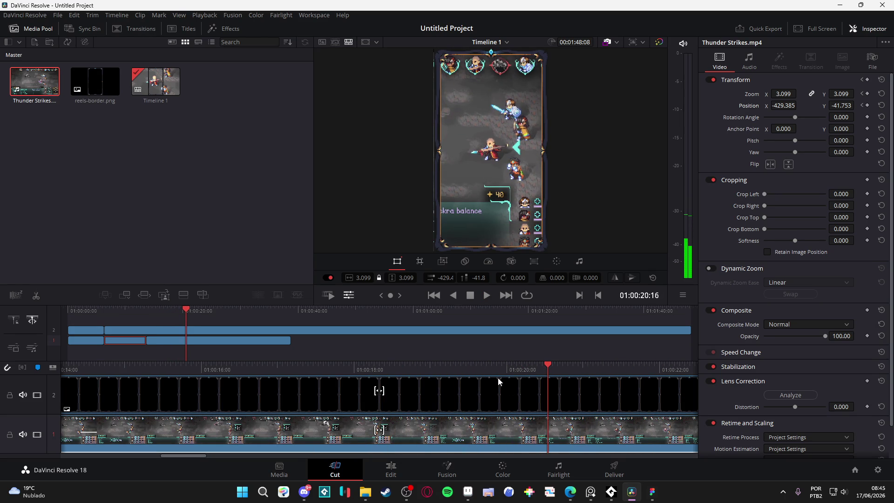
# Step: Split again at 01:00:19:27 and delete the section between the two cuts, leaving a gap
pyautogui.click(484, 367)
pyautogui.moveTo(485, 364); pyautogui.dragTo(499, 364)
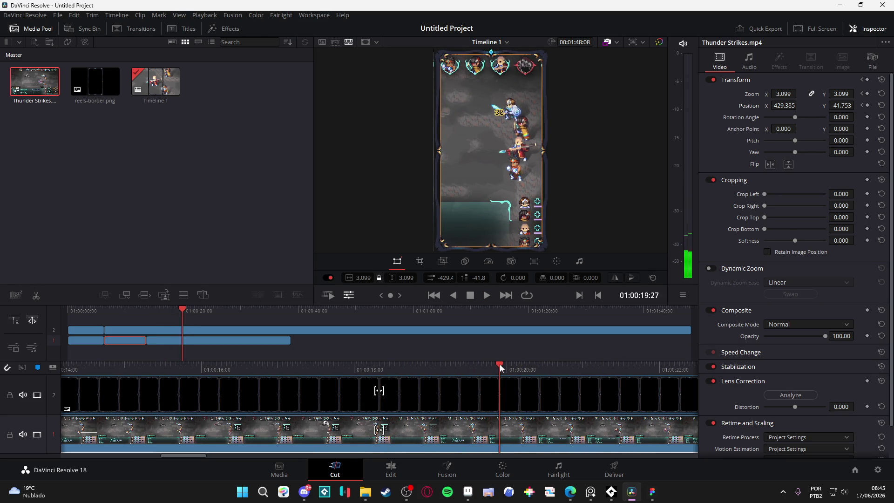
pyautogui.click(40, 297)
pyautogui.click(433, 418)
pyautogui.press('Delete')
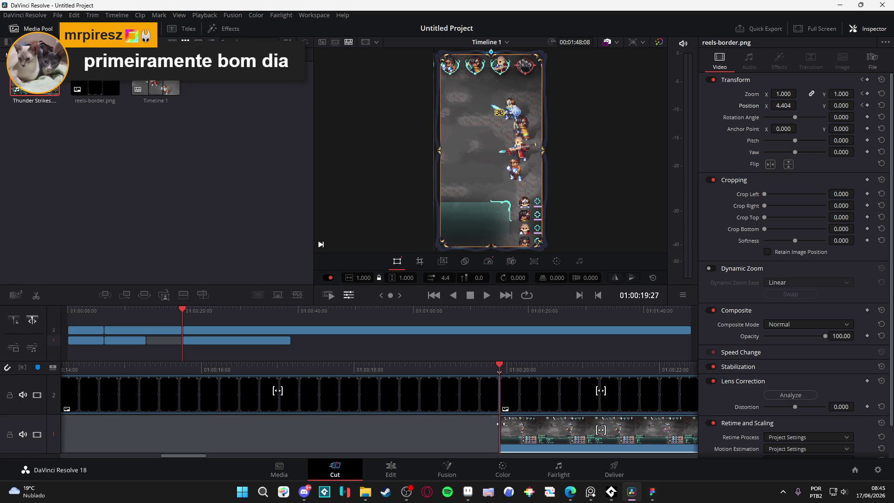
# Step: Slide the later gameplay clip left into the gap after 13:18, shortening the timeline to 01:41:29
pyautogui.moveTo(516, 427)
pyautogui.mouseDown()
pyautogui.moveTo(370, 425)
pyautogui.moveTo(339, 434)
pyautogui.mouseUp()
pyautogui.click(338, 432)
pyautogui.scroll(5, 347, 428)
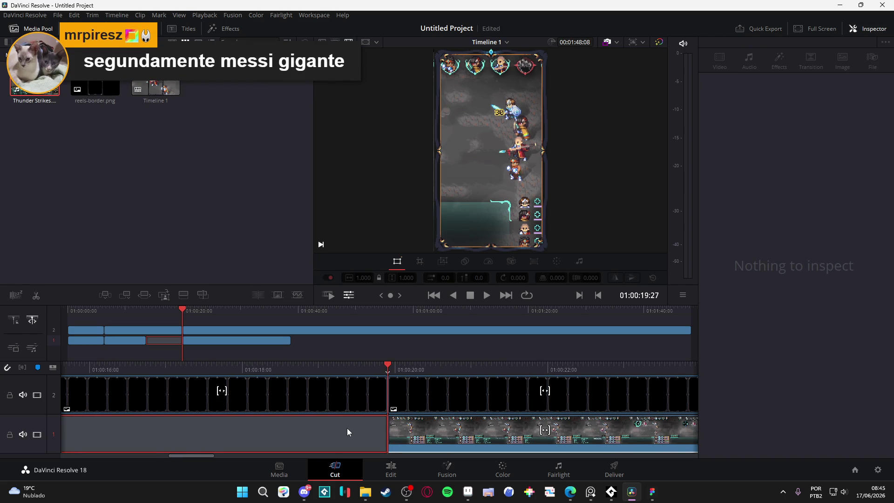
pyautogui.scroll(-5, 368, 434)
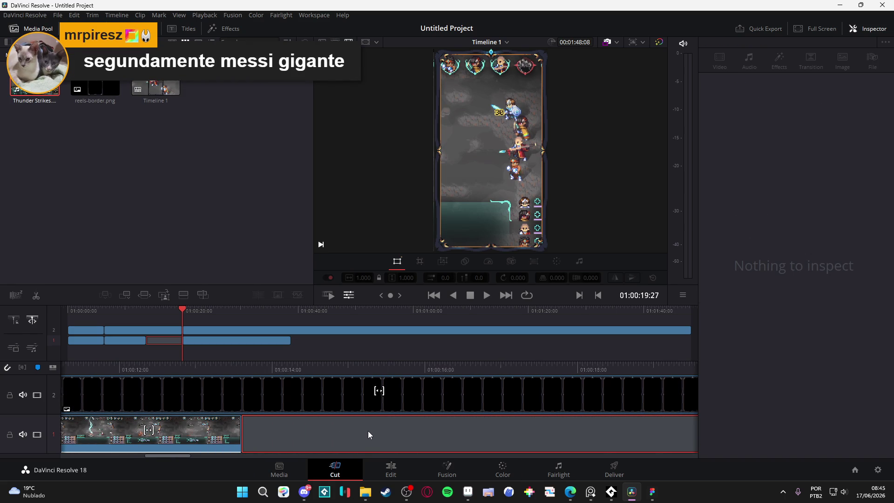
pyautogui.moveTo(638, 427)
pyautogui.mouseDown()
pyautogui.moveTo(267, 428)
pyautogui.moveTo(150, 439)
pyautogui.mouseUp()
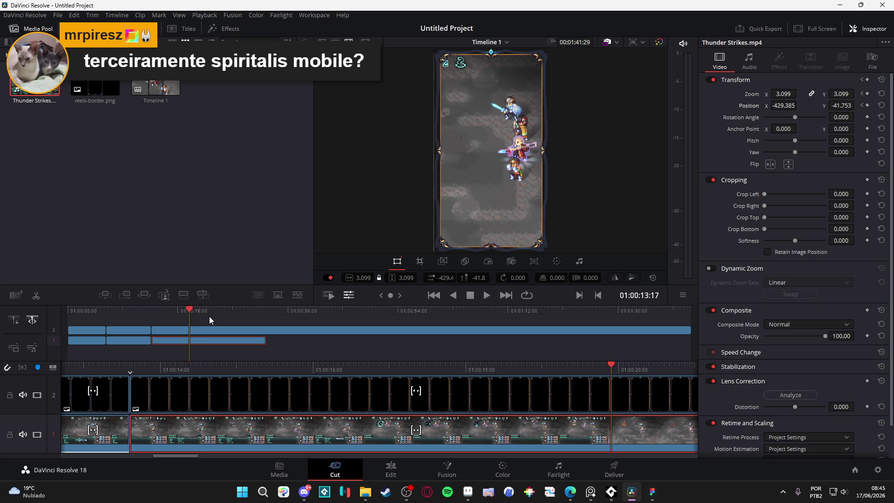
pyautogui.scroll(5, 240, 431)
pyautogui.moveTo(382, 368); pyautogui.dragTo(351, 368)
pyautogui.press('space')
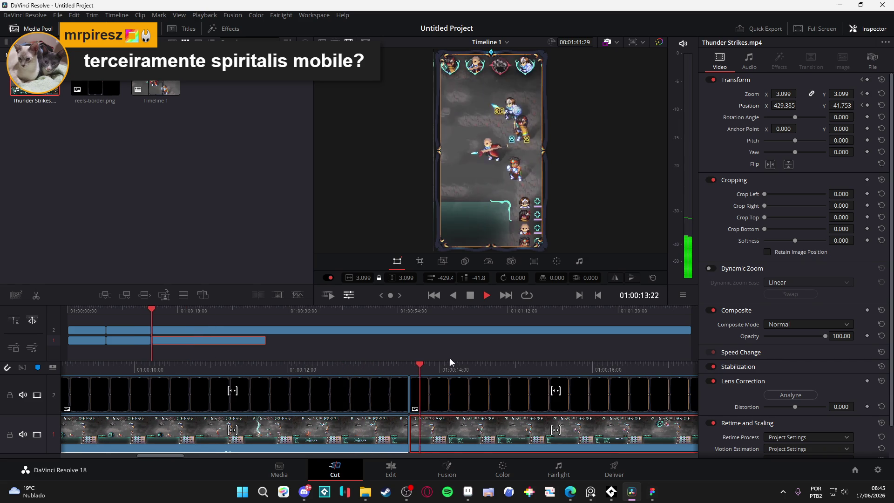
pyautogui.press('space')
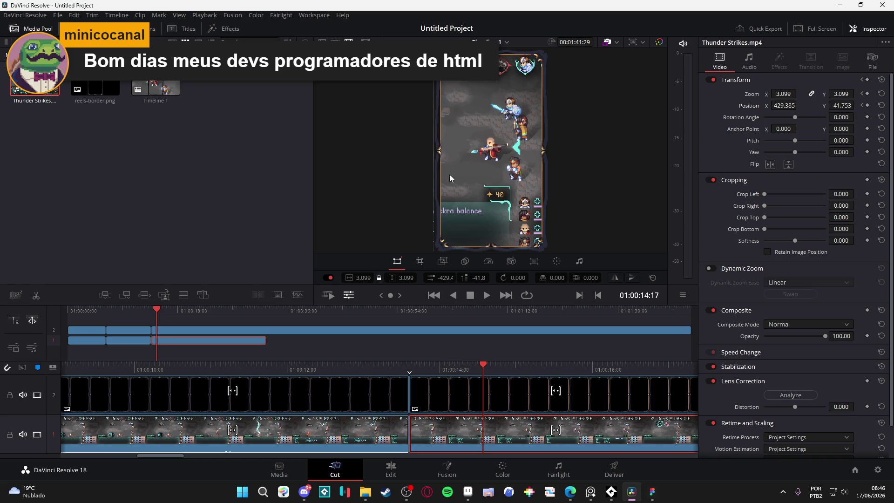
pyautogui.click(403, 370)
pyautogui.click(325, 368)
pyautogui.press('space')
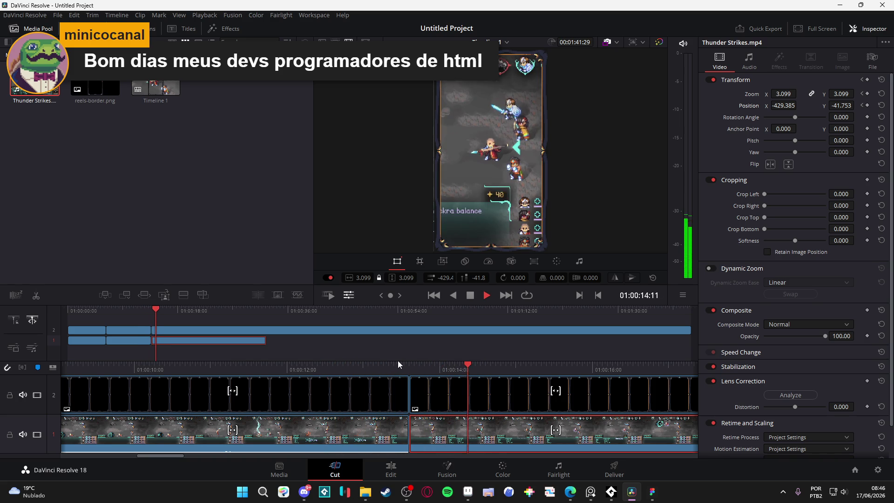
pyautogui.press('space')
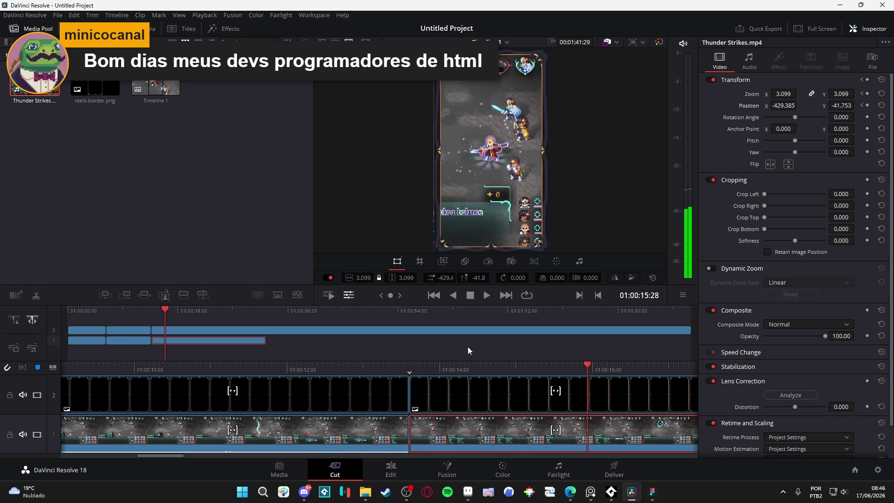
pyautogui.click(407, 368)
pyautogui.click(306, 366)
pyautogui.press('space')
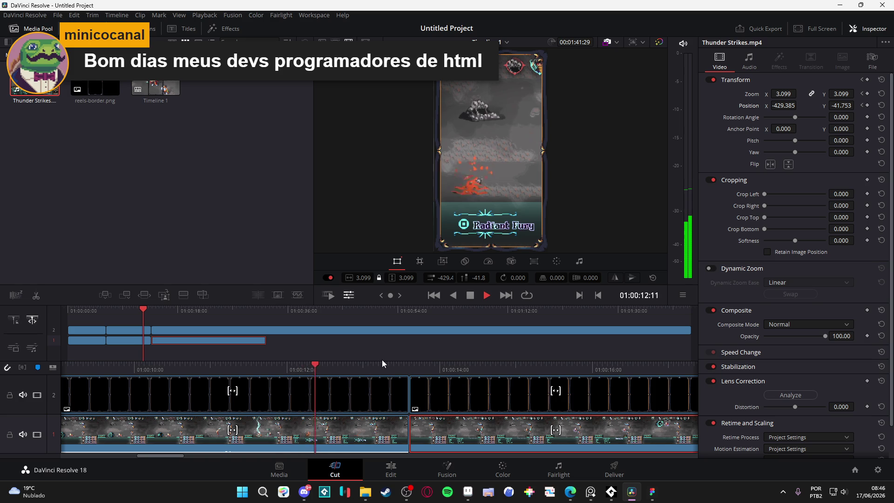
pyautogui.press('space')
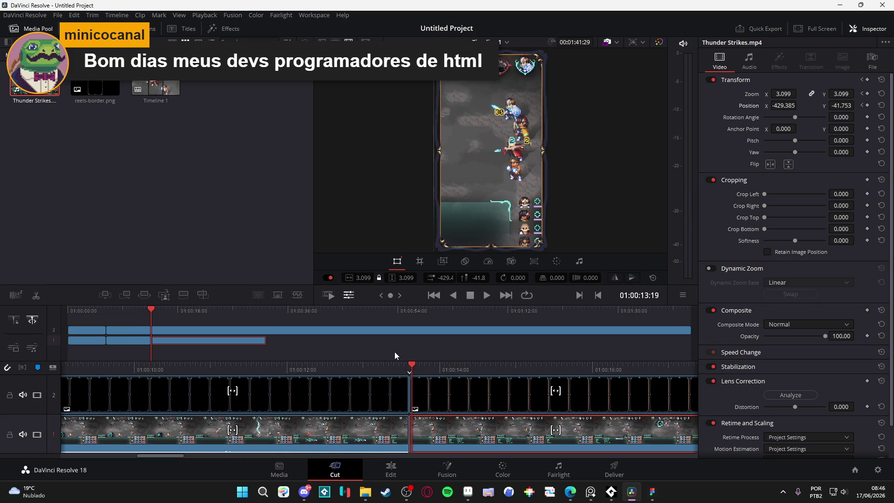
pyautogui.press('space')
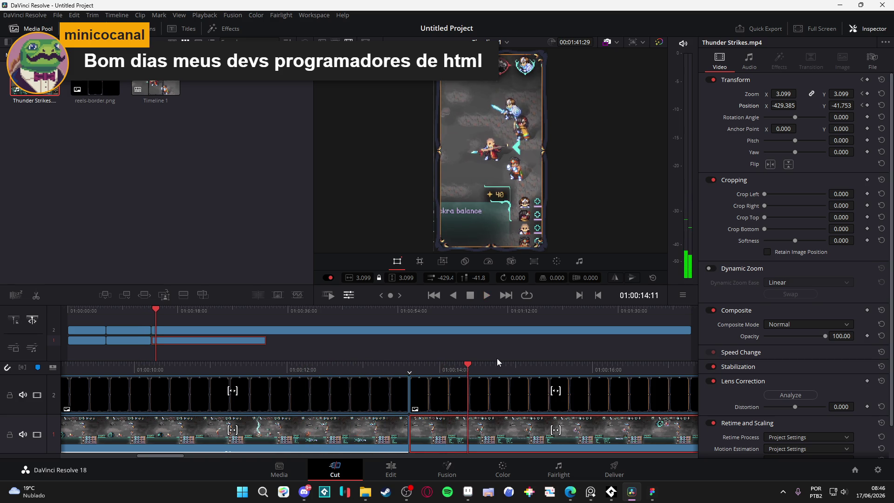
pyautogui.click(390, 366)
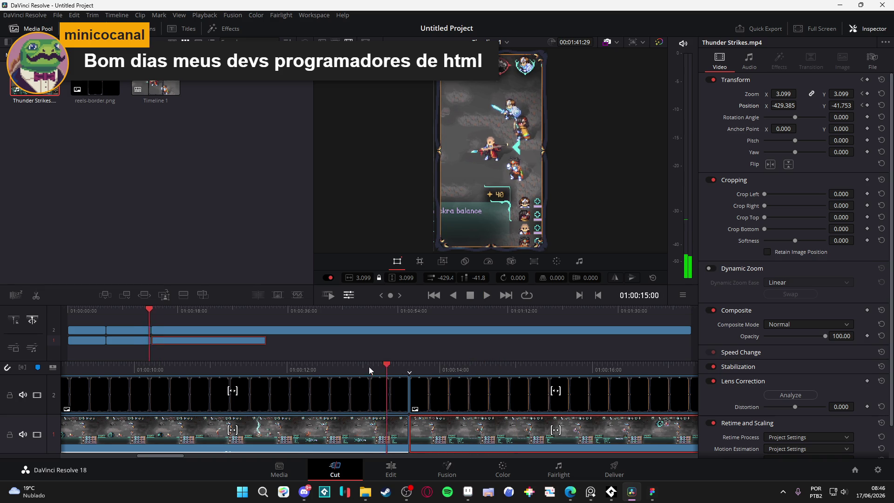
pyautogui.moveTo(388, 366); pyautogui.dragTo(300, 366)
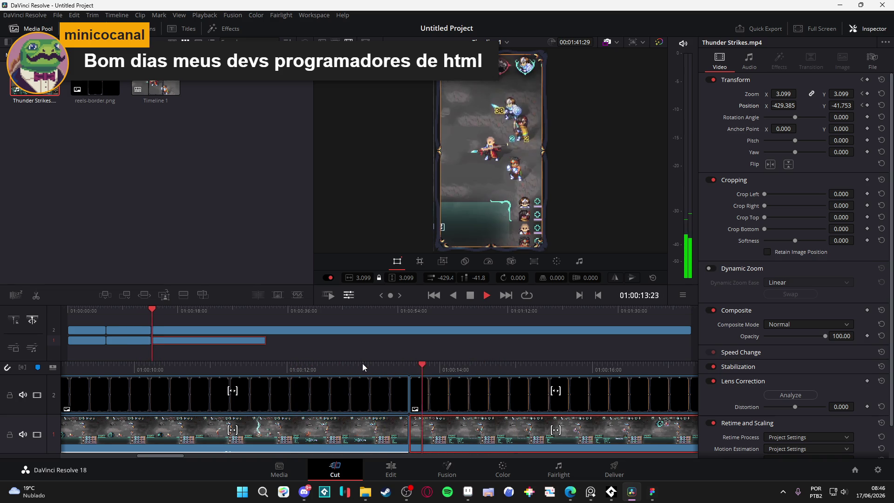
pyautogui.press('space')
pyautogui.click(302, 366)
pyautogui.press('space')
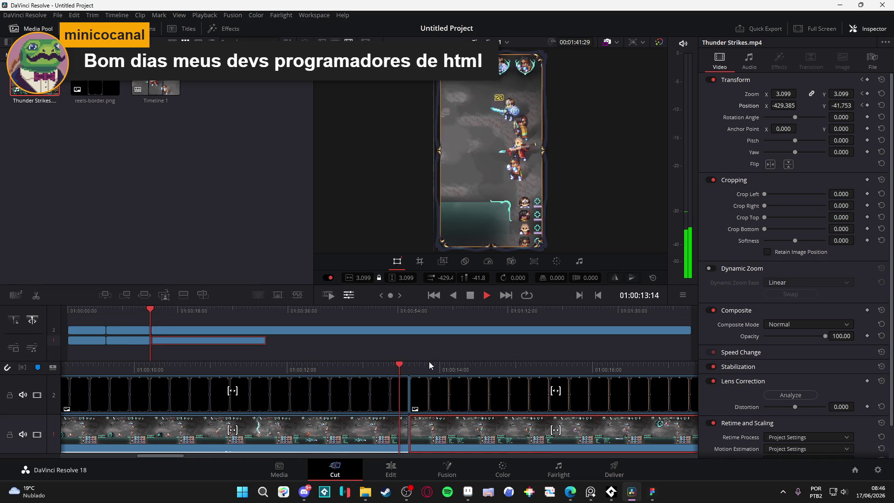
pyautogui.press('space')
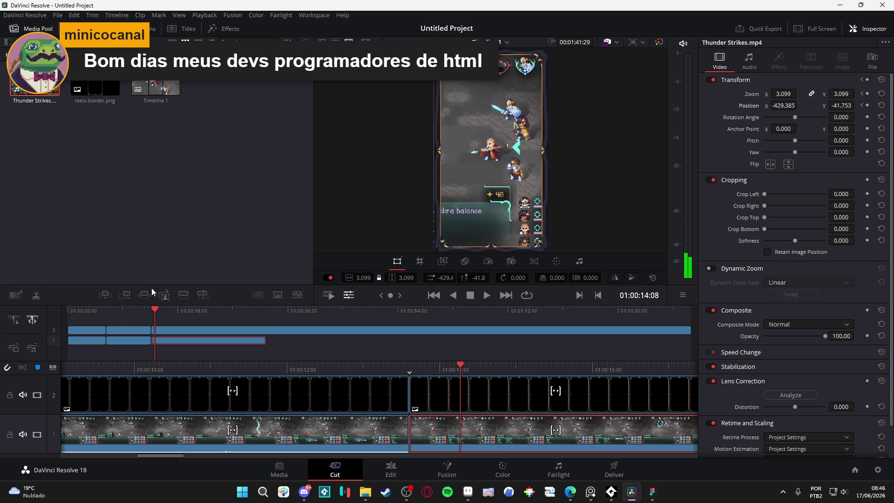
# Step: Cut both tracks at 01:00:14:08 and 01:00:15:09 and delete the gameplay and border pieces between
pyautogui.click(36, 295)
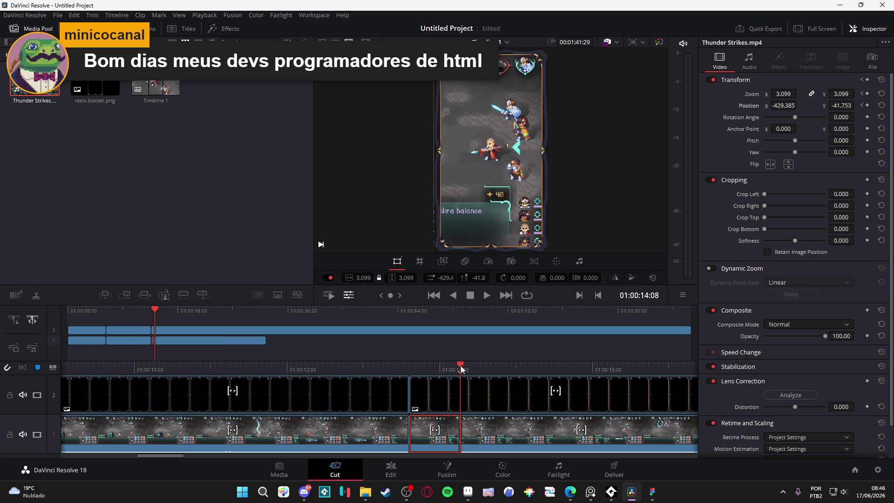
pyautogui.moveTo(460, 364)
pyautogui.mouseDown()
pyautogui.moveTo(553, 365)
pyautogui.moveTo(540, 367)
pyautogui.mouseUp()
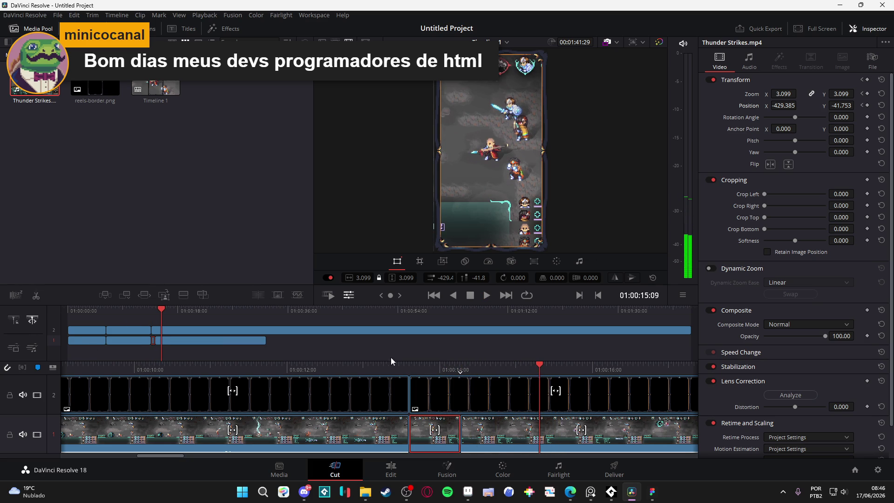
pyautogui.hotkey('ctrl', 'b')
pyautogui.click(512, 433)
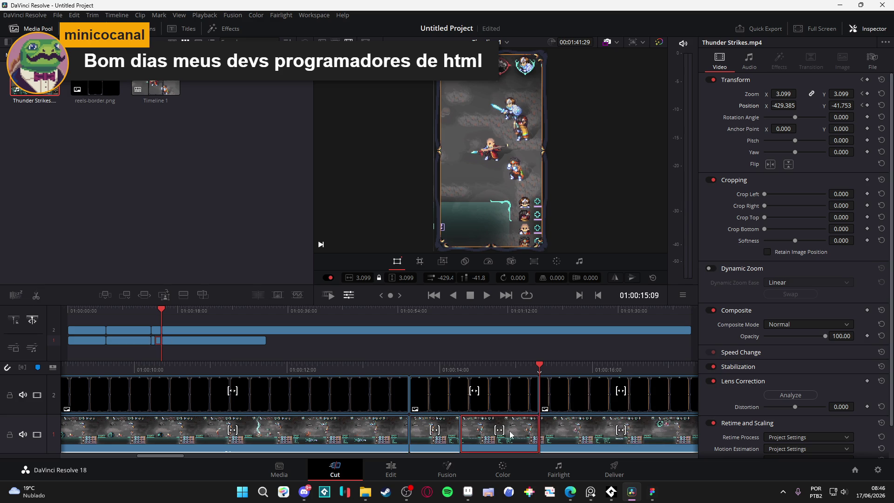
pyautogui.press('Delete')
pyautogui.click(510, 404)
pyautogui.press('Delete')
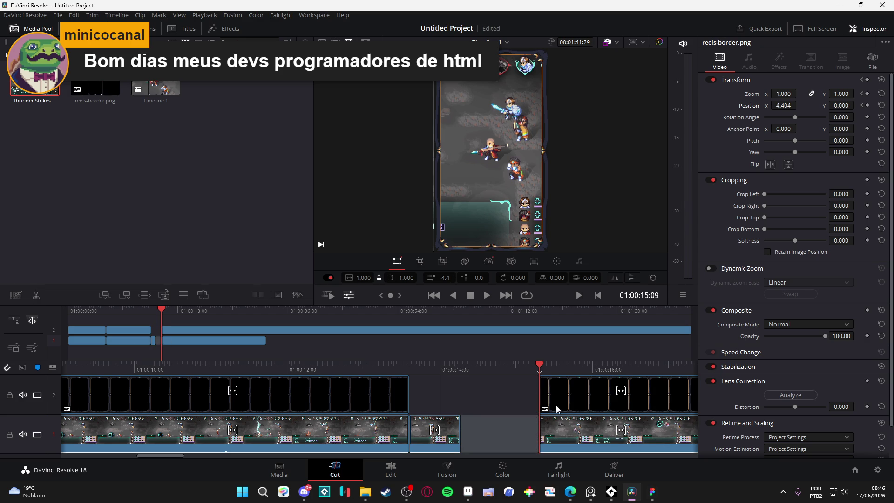
# Step: Slide the later gameplay left to close the gap and extend the border clip back over the join
pyautogui.moveTo(560, 427); pyautogui.dragTo(478, 427)
pyautogui.moveTo(461, 396); pyautogui.dragTo(406, 394)
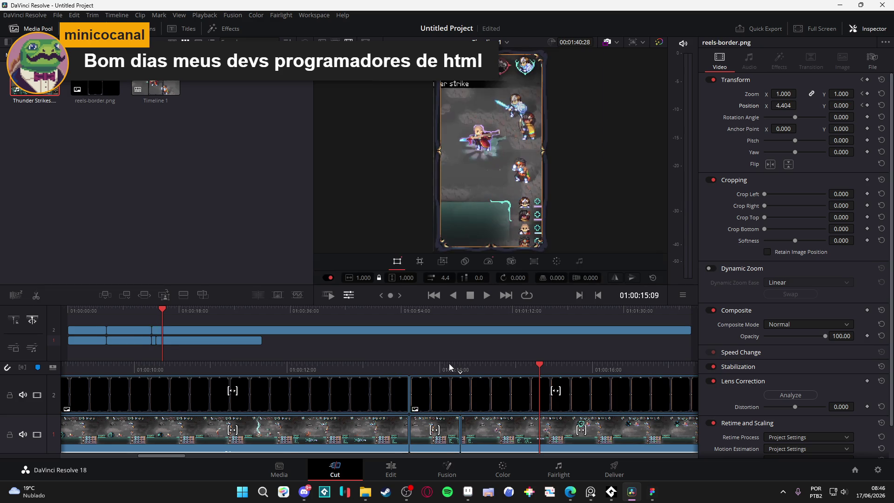
pyautogui.moveTo(448, 363); pyautogui.dragTo(315, 361)
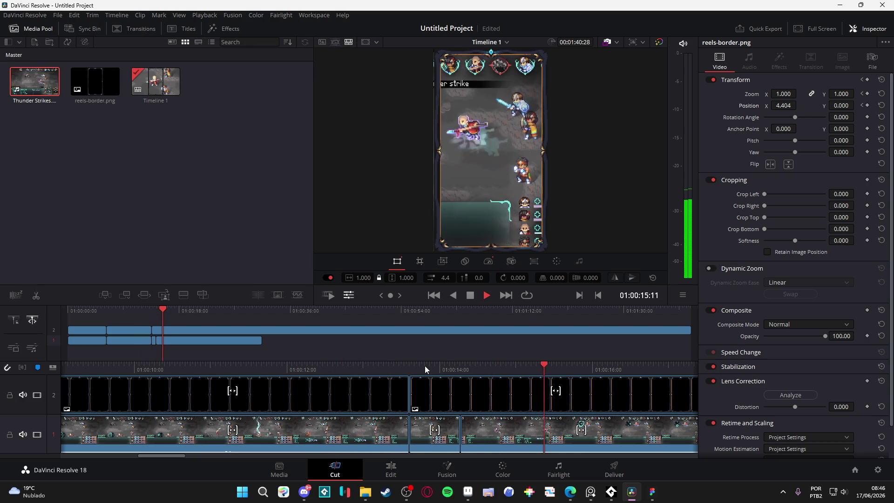
pyautogui.press('space')
pyautogui.click(344, 369)
pyautogui.press('space')
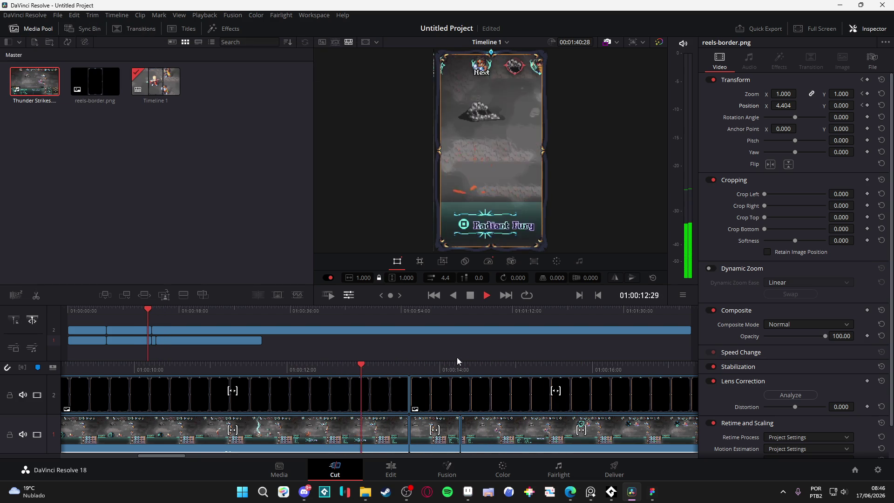
pyautogui.press('space')
pyautogui.moveTo(534, 365)
pyautogui.mouseDown()
pyautogui.moveTo(565, 365)
pyautogui.moveTo(554, 366)
pyautogui.mouseUp()
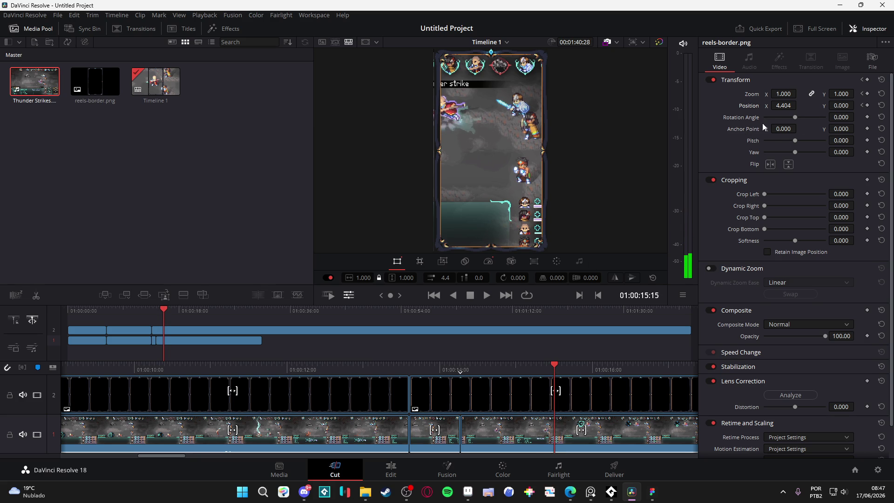
pyautogui.click(868, 106)
# Step: Select the gameplay clip, undoing trial Position nudges to the border and gameplay
pyautogui.moveTo(774, 105); pyautogui.dragTo(755, 105)
pyautogui.hotkey('ctrl', 'z')
pyautogui.click(506, 442)
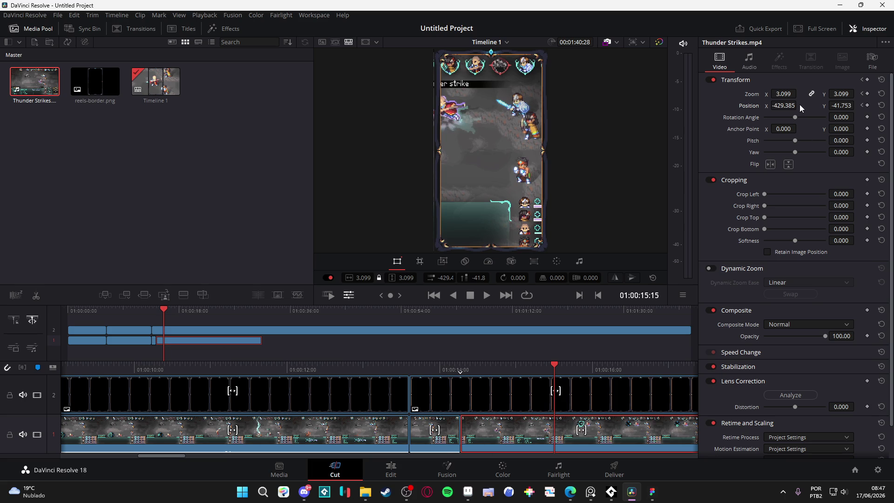
pyautogui.moveTo(799, 105); pyautogui.dragTo(811, 106)
pyautogui.hotkey('ctrl', 'z')
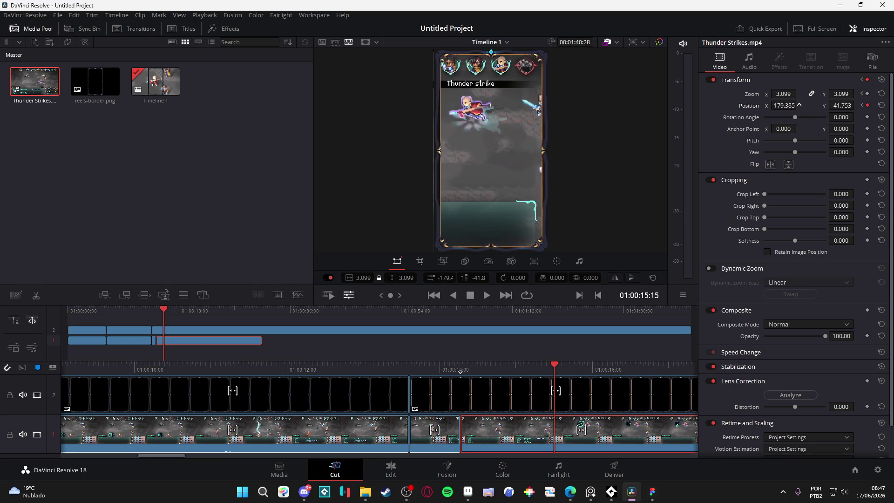
# Step: Add Position keyframes at 01:00:15:16 and 01:00:15:07, then start panning X at the later one
pyautogui.moveTo(555, 365)
pyautogui.mouseDown()
pyautogui.moveTo(459, 367)
pyautogui.moveTo(552, 370)
pyautogui.moveTo(541, 381)
pyautogui.moveTo(475, 380)
pyautogui.moveTo(536, 391)
pyautogui.mouseUp()
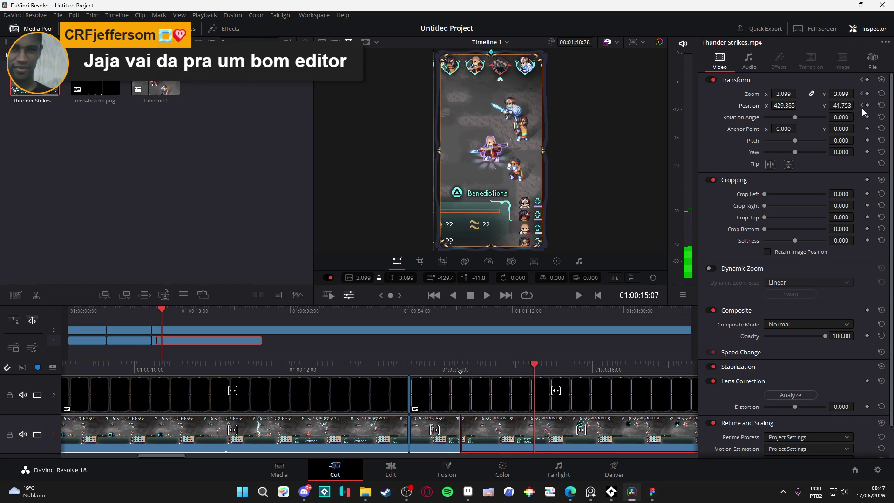
pyautogui.moveTo(534, 369)
pyautogui.mouseDown()
pyautogui.moveTo(565, 369)
pyautogui.moveTo(557, 367)
pyautogui.mouseUp()
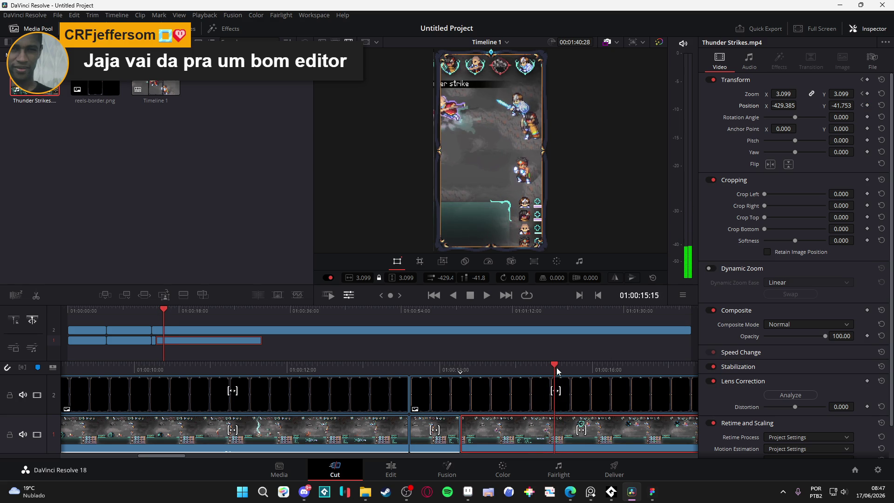
pyautogui.click(867, 106)
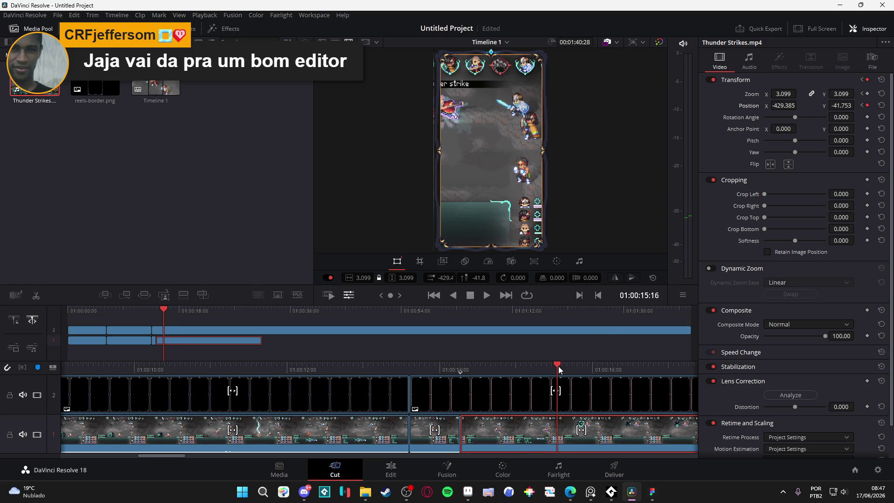
pyautogui.moveTo(558, 366)
pyautogui.mouseDown()
pyautogui.moveTo(580, 371)
pyautogui.moveTo(570, 373)
pyautogui.mouseUp()
pyautogui.click(862, 106)
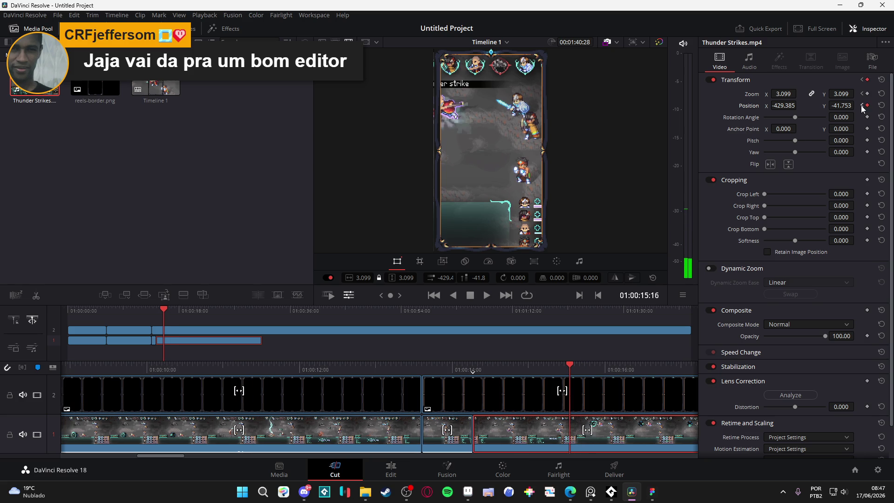
pyautogui.moveTo(570, 365); pyautogui.dragTo(549, 366)
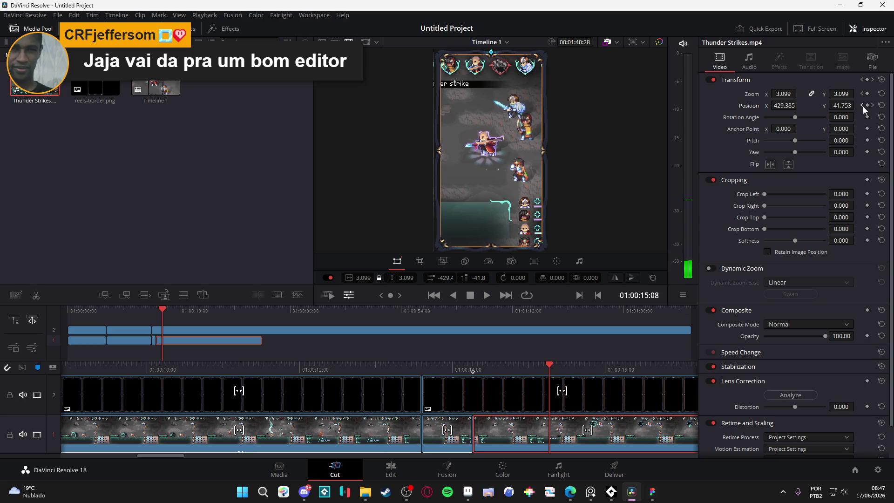
pyautogui.click(867, 106)
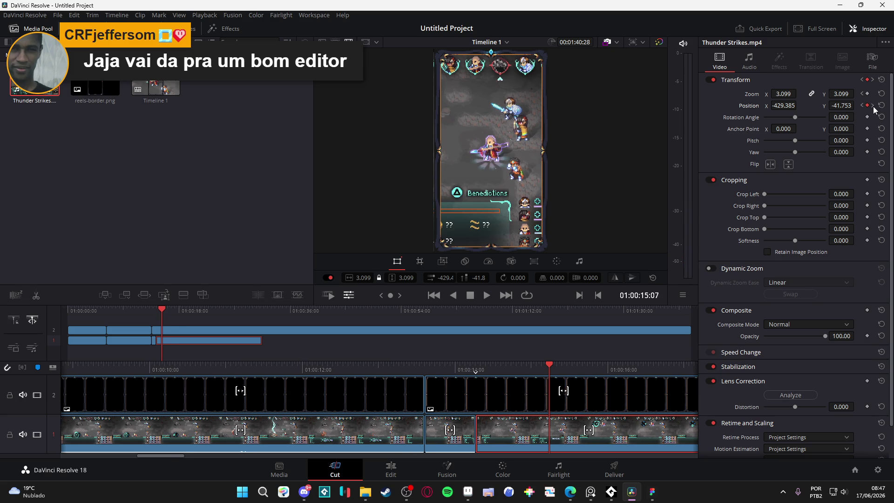
pyautogui.click(873, 105)
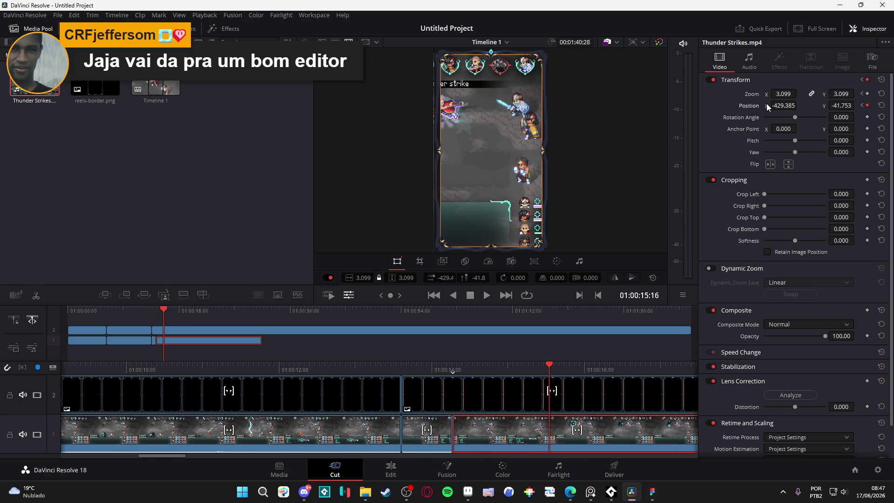
pyautogui.moveTo(786, 106); pyautogui.dragTo(798, 105)
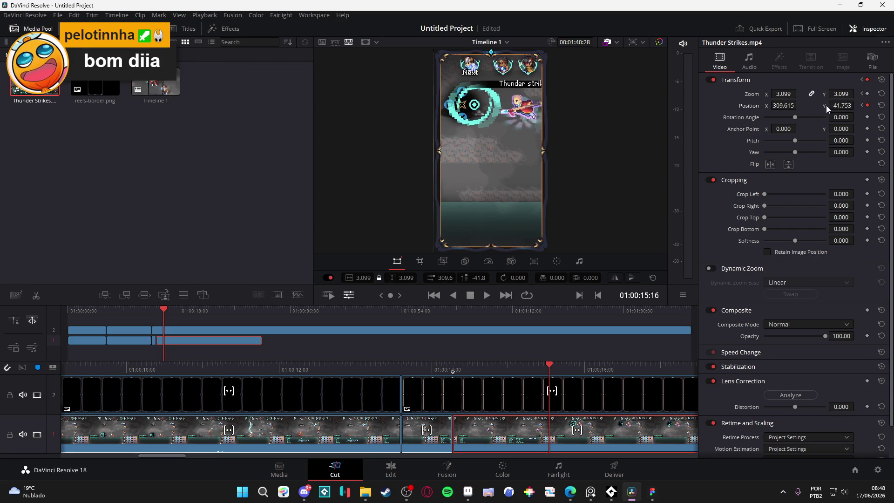
# Step: Set Position X to 309.615 at the 01:00:15:16 keyframe and play the pan back from about 01:00:11
pyautogui.moveTo(835, 105)
pyautogui.mouseDown()
pyautogui.moveTo(857, 105)
pyautogui.moveTo(831, 105)
pyautogui.mouseUp()
pyautogui.moveTo(550, 365); pyautogui.dragTo(207, 368)
pyautogui.press('space')
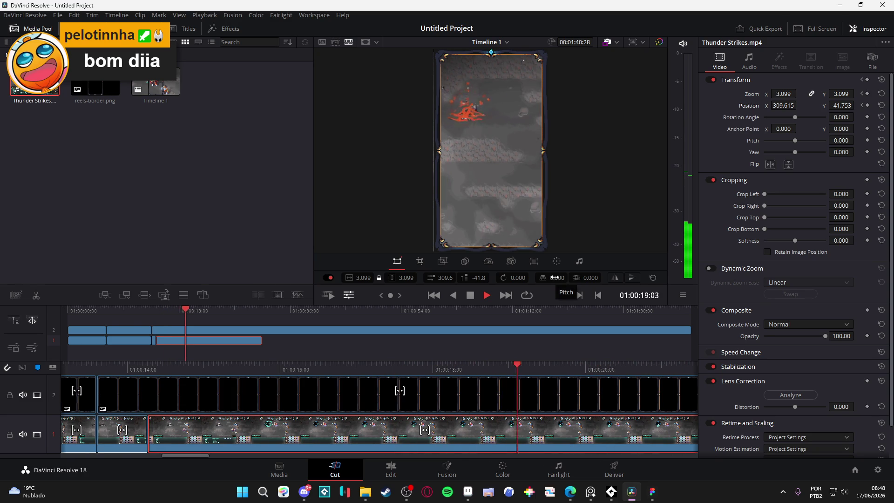
pyautogui.press('space')
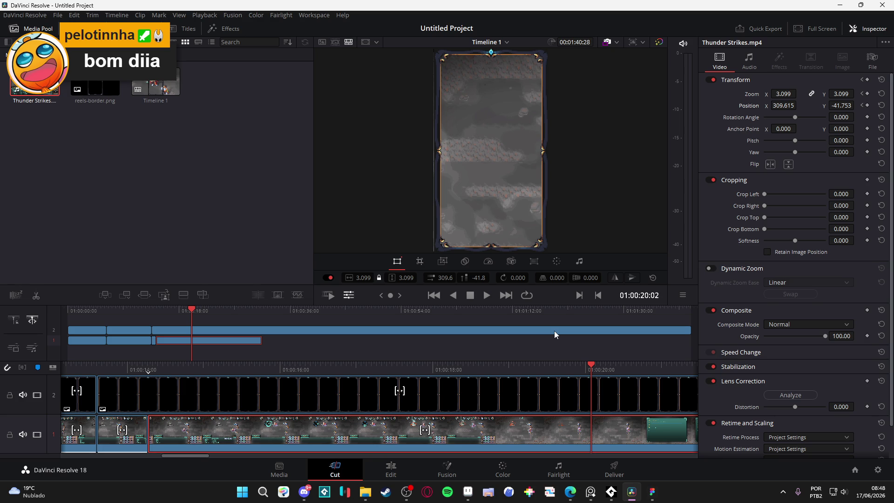
pyautogui.press('space')
pyautogui.click(395, 370)
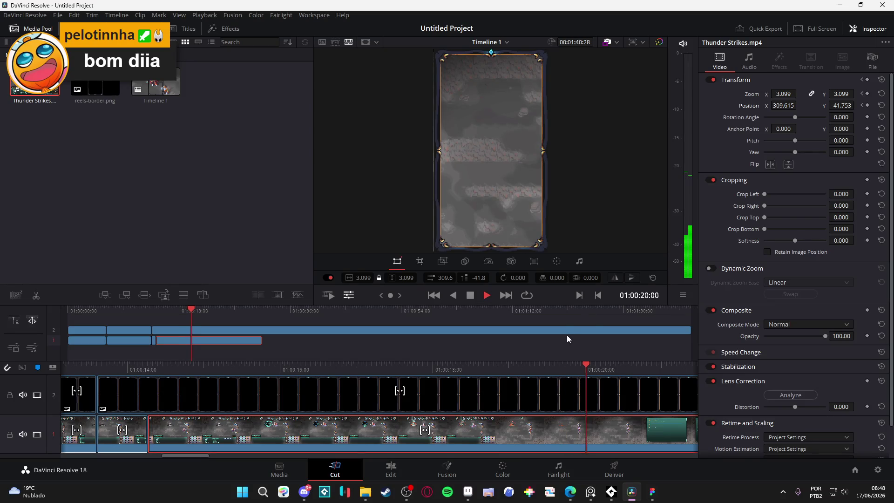
# Step: Add a Position keyframe at 01:00:20:02 holding X 309.615, then scrub around 01:00:20 to check the framing
pyautogui.click(867, 105)
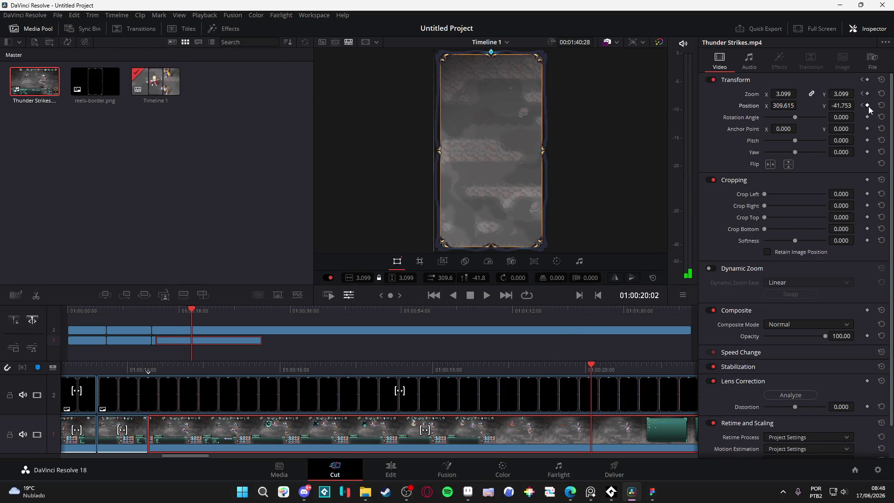
pyautogui.moveTo(590, 371); pyautogui.dragTo(611, 371)
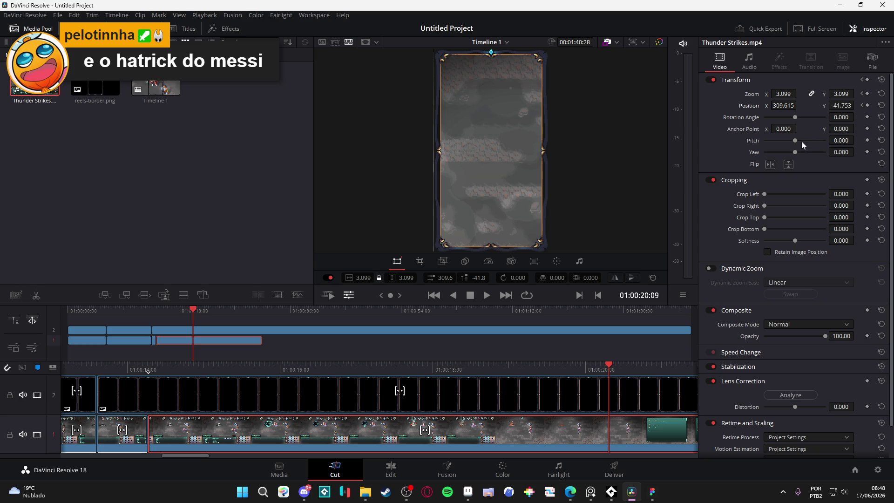
pyautogui.moveTo(786, 106)
pyautogui.mouseDown()
pyautogui.moveTo(768, 106)
pyautogui.moveTo(799, 106)
pyautogui.mouseUp()
pyautogui.moveTo(591, 371)
pyautogui.mouseDown()
pyautogui.moveTo(373, 356)
pyautogui.moveTo(586, 349)
pyautogui.mouseUp()
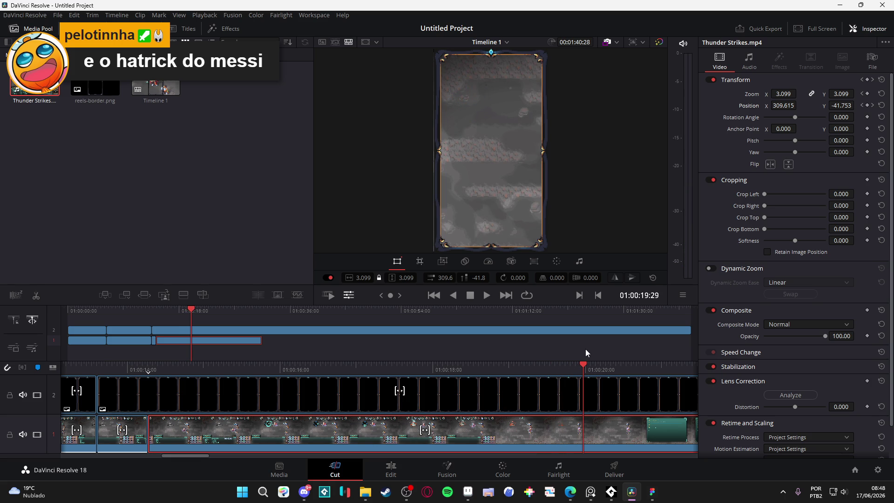
pyautogui.moveTo(586, 349)
pyautogui.mouseDown()
pyautogui.moveTo(514, 355)
pyautogui.moveTo(580, 360)
pyautogui.mouseUp()
pyautogui.scroll(-2, 865, 305)
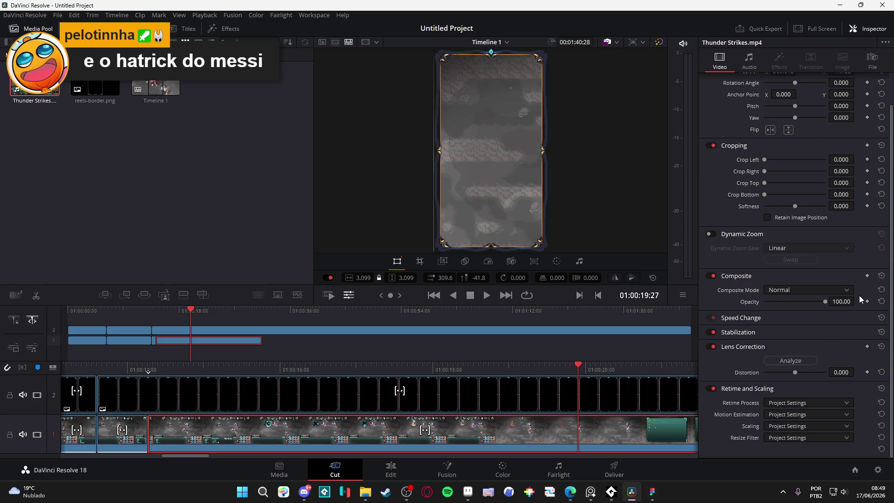
# Step: Keyframe Opacity at 01:00:19:27 and drop it to 0 at 01:00:20:03, then preview the fade-out
pyautogui.click(867, 276)
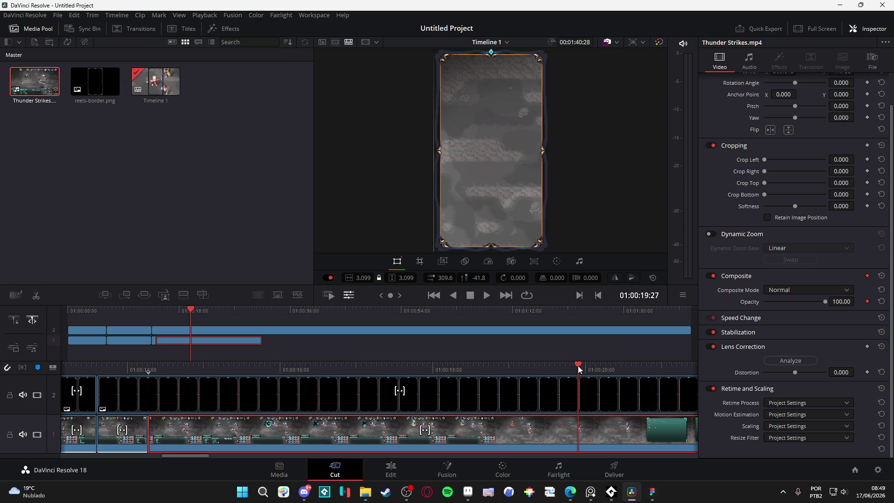
pyautogui.moveTo(578, 366); pyautogui.dragTo(593, 367)
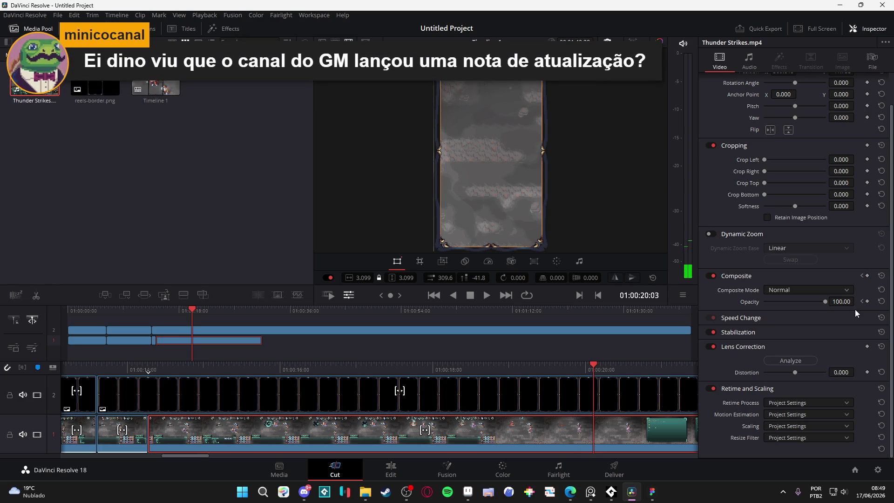
pyautogui.moveTo(825, 302); pyautogui.dragTo(720, 304)
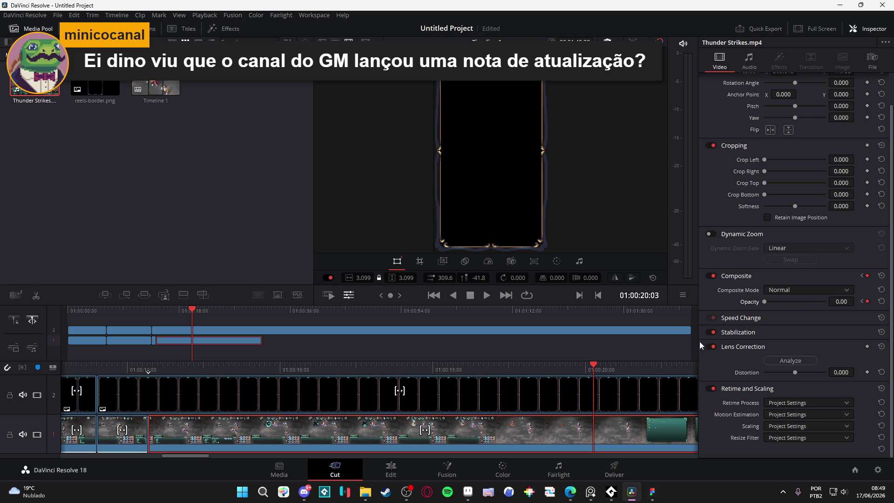
pyautogui.moveTo(593, 370); pyautogui.dragTo(513, 371)
pyautogui.press('space')
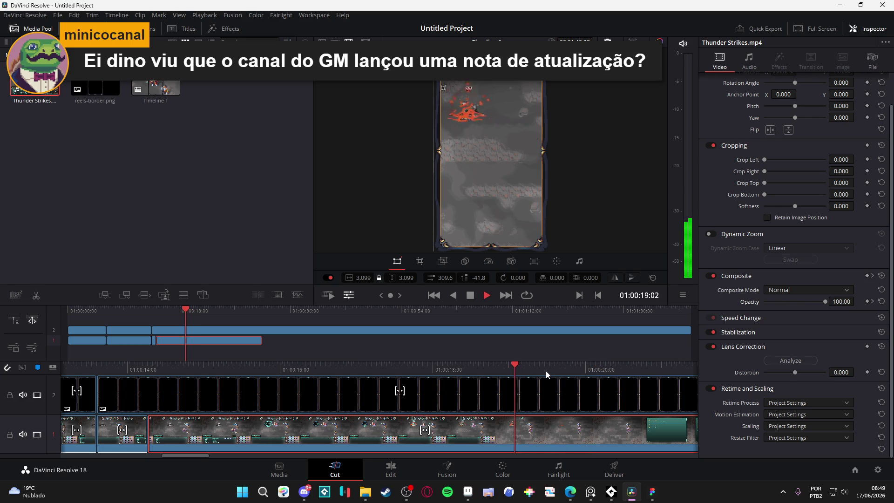
pyautogui.press('space')
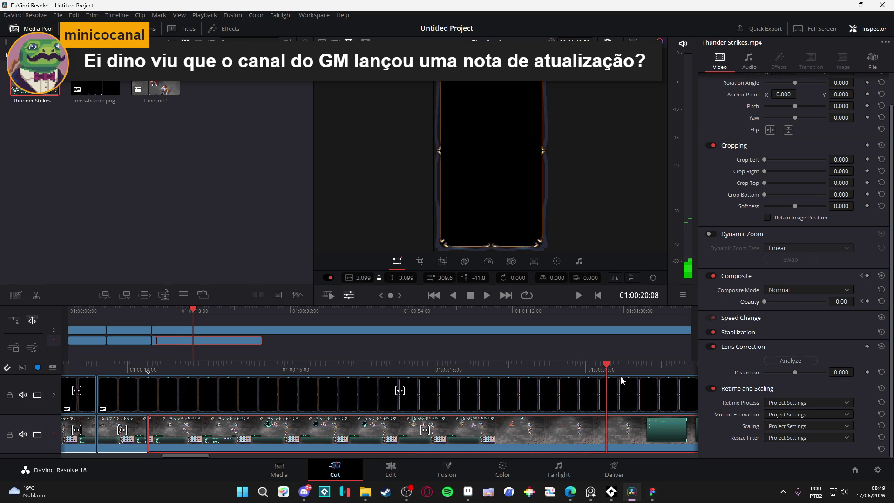
pyautogui.click(595, 370)
pyautogui.moveTo(595, 370)
pyautogui.mouseDown()
pyautogui.moveTo(605, 370)
pyautogui.moveTo(568, 370)
pyautogui.moveTo(585, 366)
pyautogui.mouseUp()
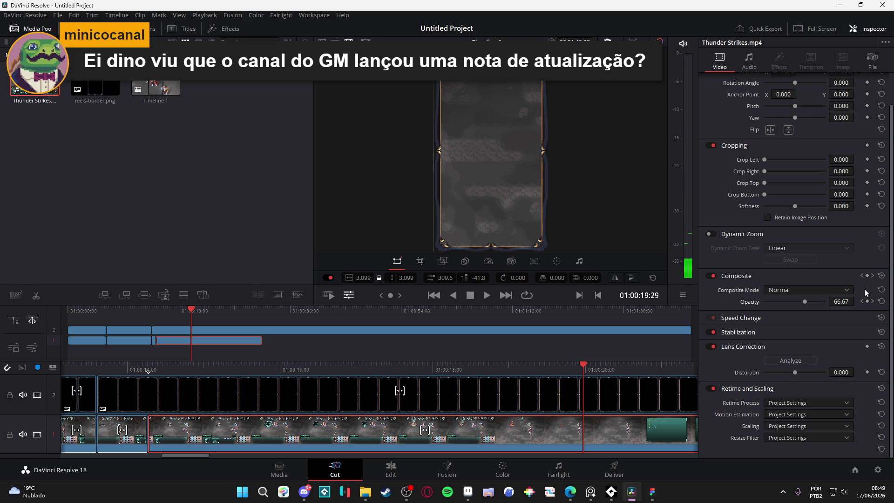
# Step: Split the gameplay clip at 01:00:20:03 where the fade ends and select the trailing piece
pyautogui.click(872, 275)
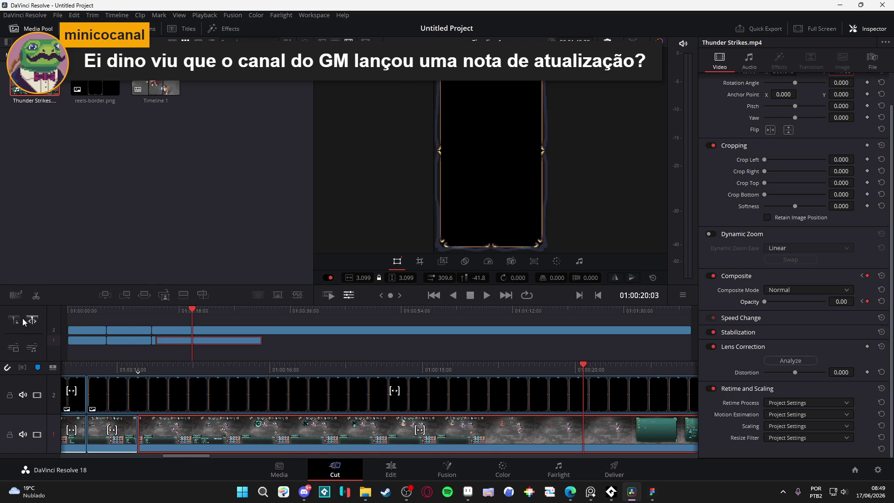
pyautogui.click(36, 296)
pyautogui.click(614, 424)
# Step: Delete the trailing gameplay piece, then blade and delete the border after 01:00:20:03
pyautogui.press('Delete')
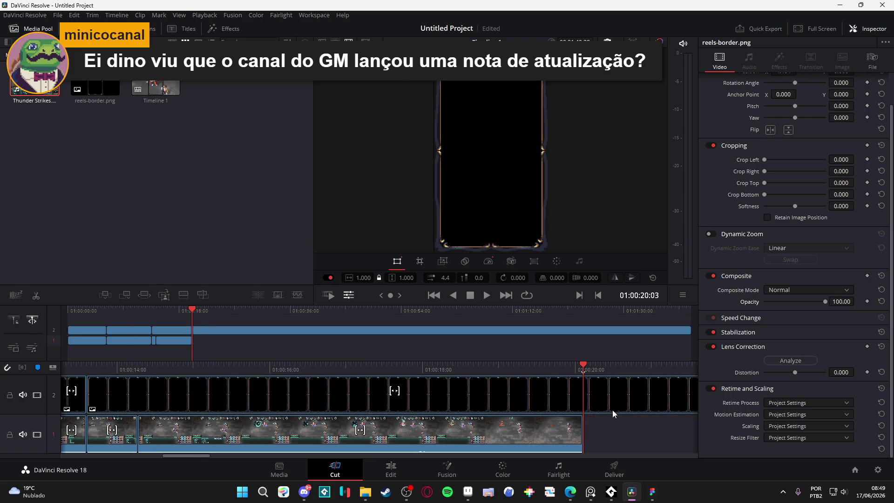
pyautogui.click(35, 295)
pyautogui.click(627, 409)
pyautogui.press('Delete')
# Step: Keyframe the gameplay Opacity from 0 at the start to 100 at 00:07, then play the reel from the beginning
pyautogui.moveTo(582, 368); pyautogui.dragTo(77, 368)
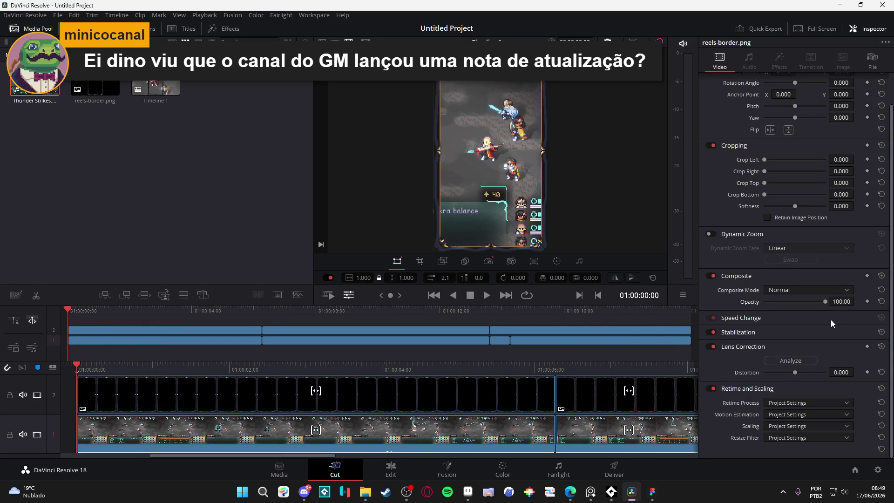
pyautogui.click(867, 276)
pyautogui.click(87, 432)
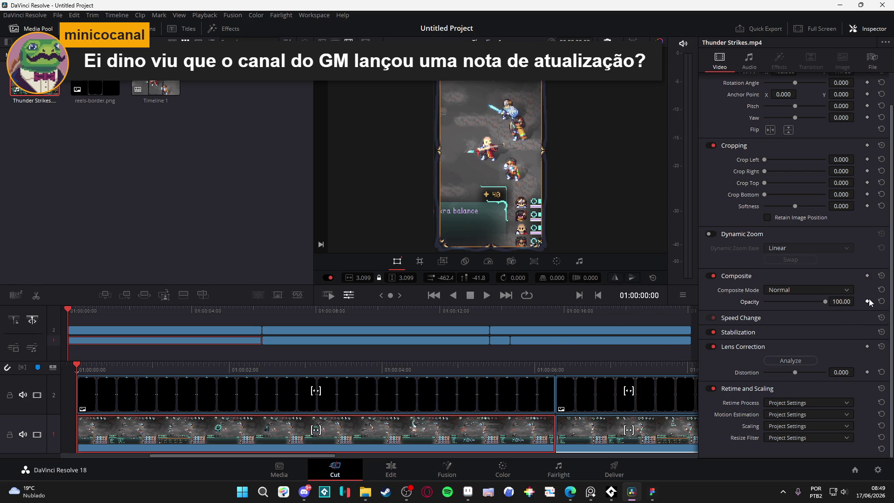
pyautogui.moveTo(824, 303); pyautogui.dragTo(662, 308)
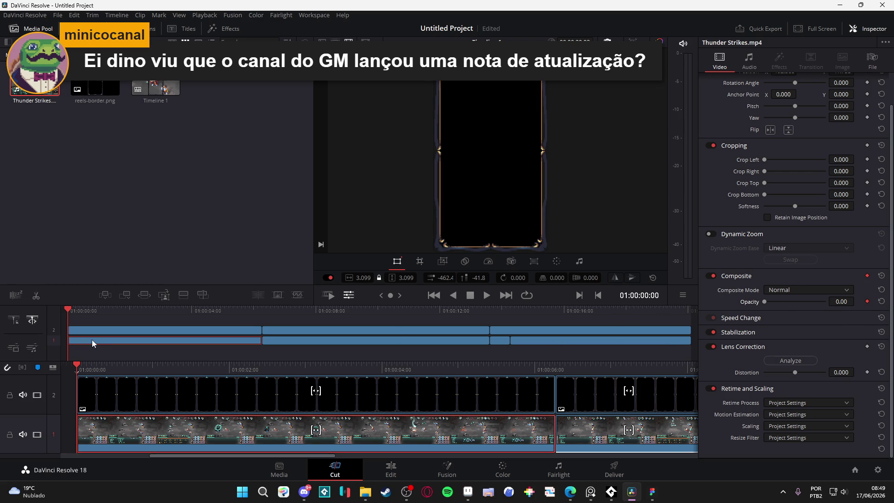
pyautogui.moveTo(78, 367)
pyautogui.mouseDown()
pyautogui.moveTo(96, 368)
pyautogui.moveTo(89, 371)
pyautogui.mouseUp()
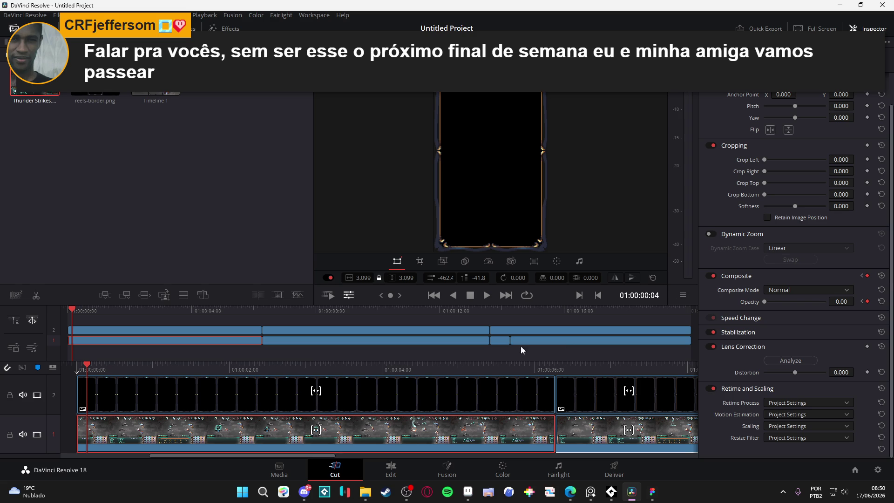
pyautogui.doubleClick(765, 302)
pyautogui.moveTo(89, 367); pyautogui.dragTo(80, 367)
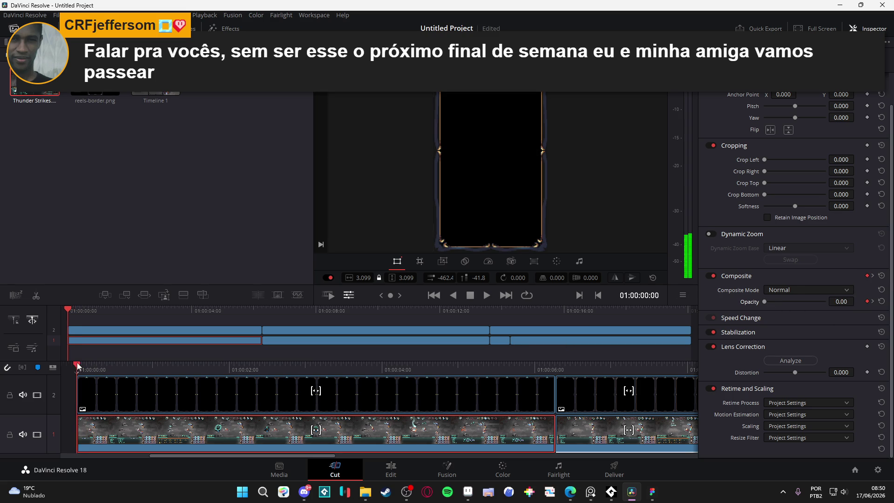
pyautogui.press('space')
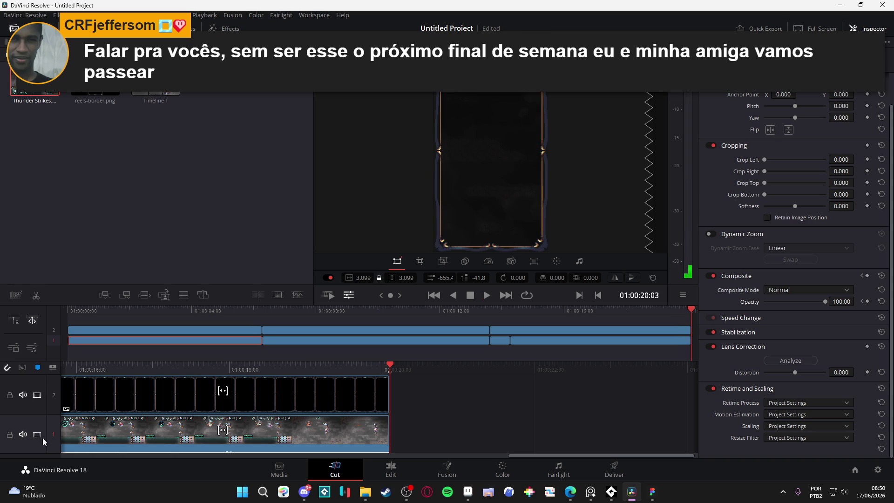
# Step: Raise the master volume from 4 to 12 in the Volume mixer, then minimize the console and Settings
pyautogui.rightClick(844, 492)
pyautogui.click(840, 452)
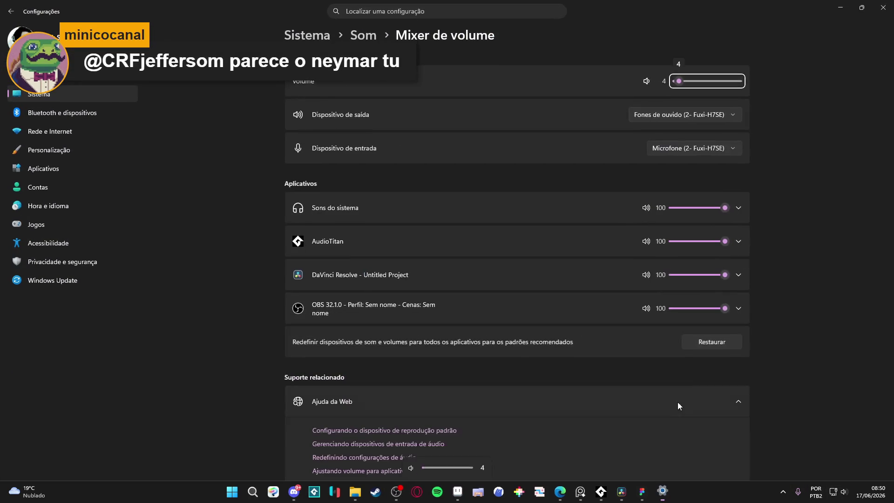
pyautogui.scroll(1, 719, 83)
pyautogui.click(601, 492)
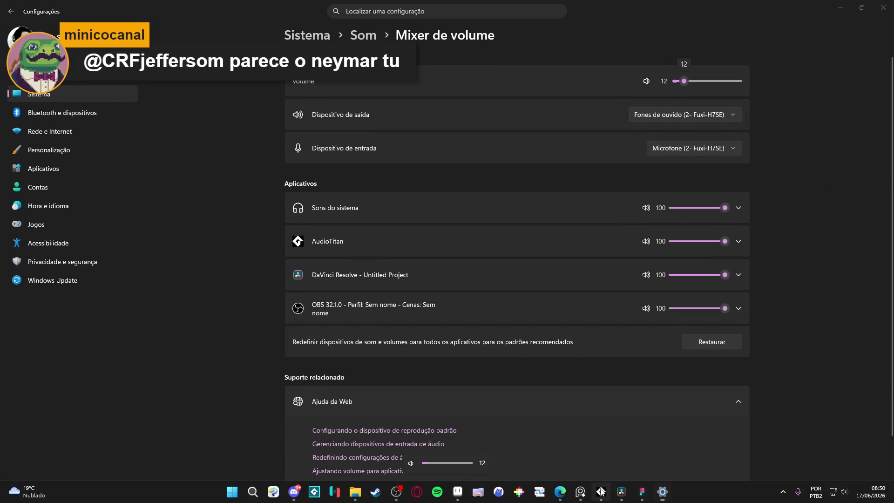
pyautogui.click(712, 71)
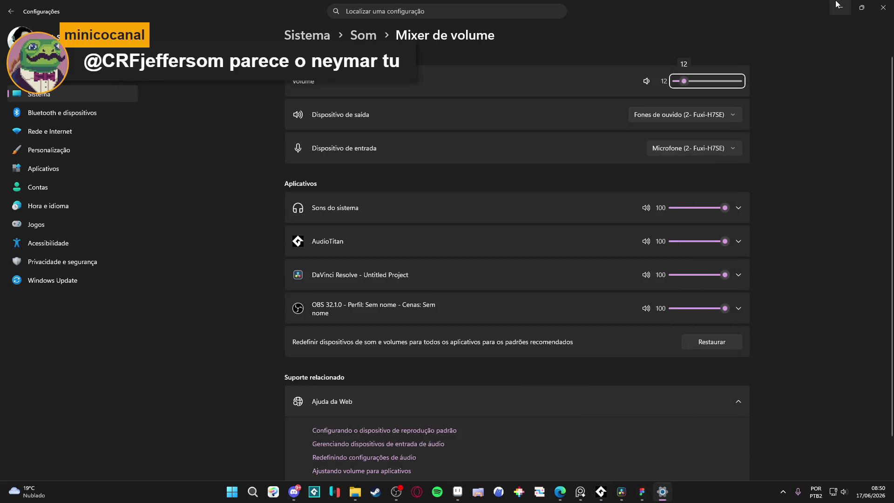
pyautogui.click(841, 7)
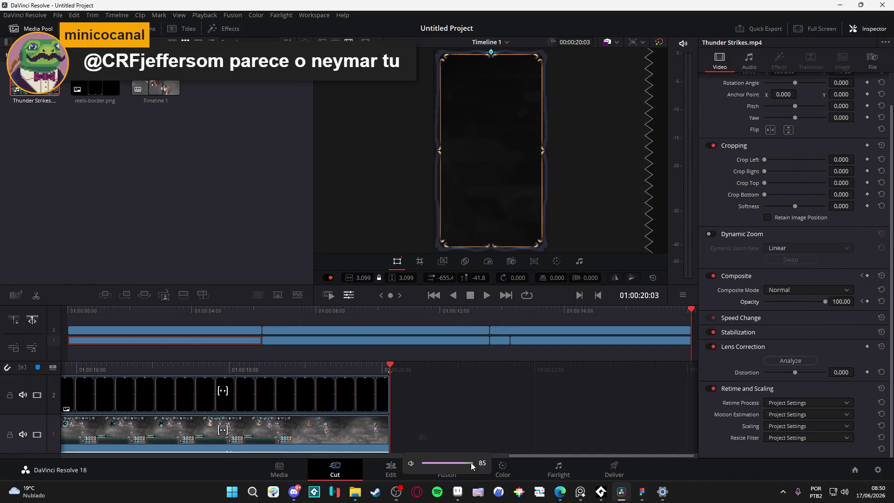
pyautogui.click(380, 320)
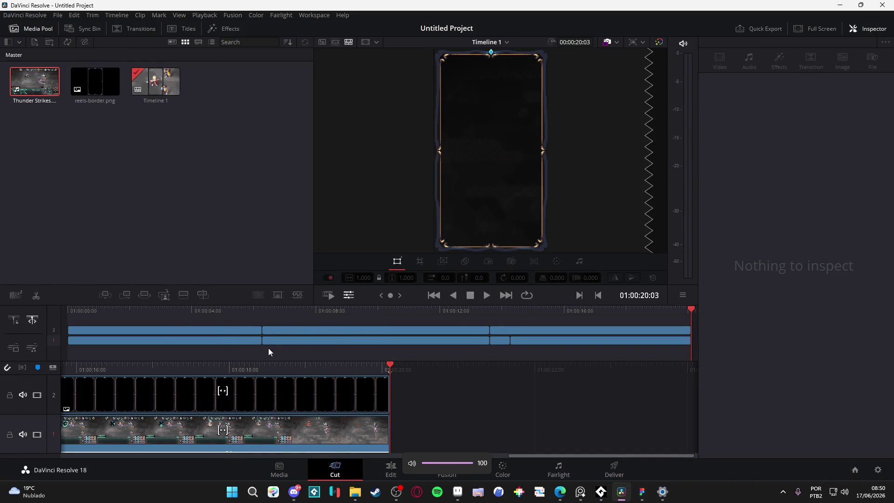
pyautogui.press('Home')
pyautogui.press('space')
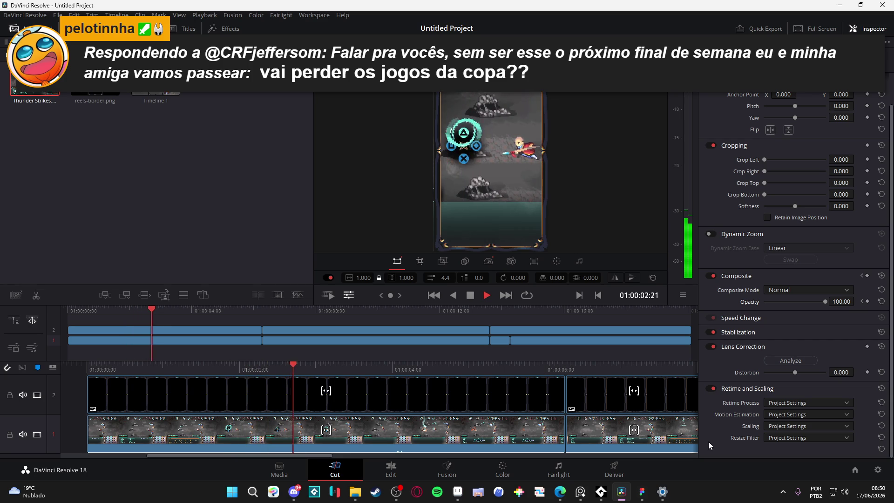
pyautogui.click(397, 320)
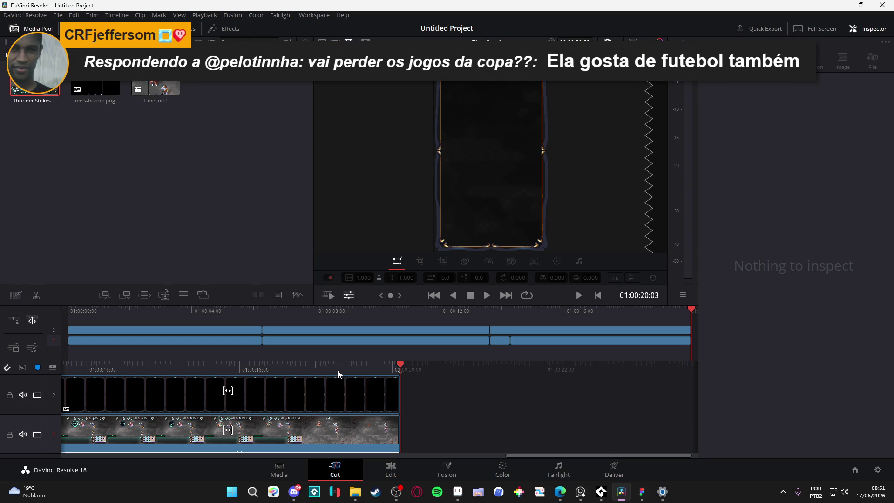
# Step: Play the reel from the start to review the border's placement
pyautogui.press('Home')
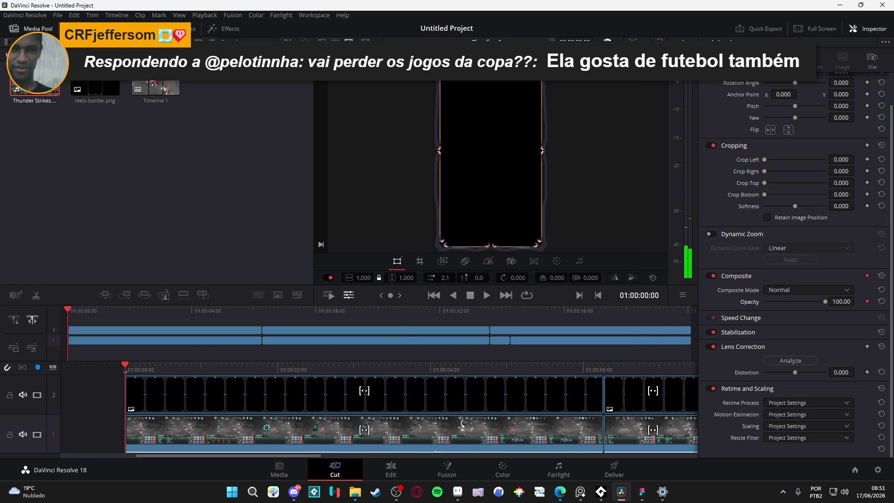
pyautogui.press('space')
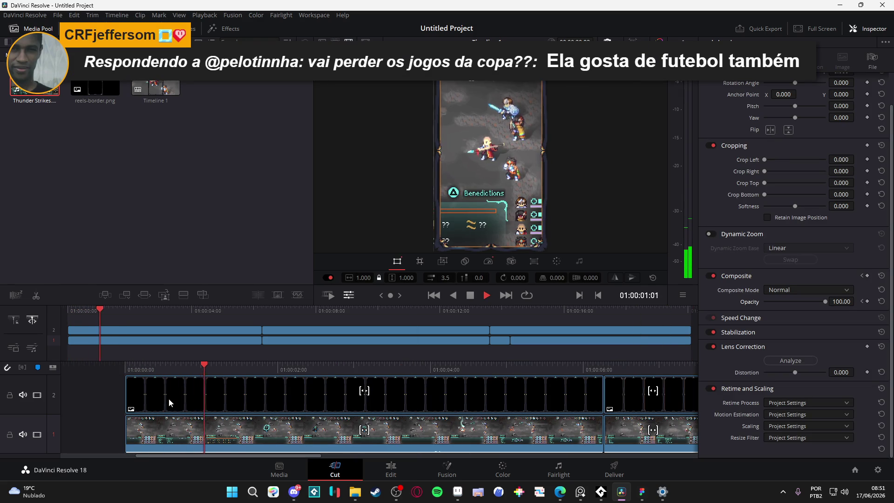
pyautogui.press('space')
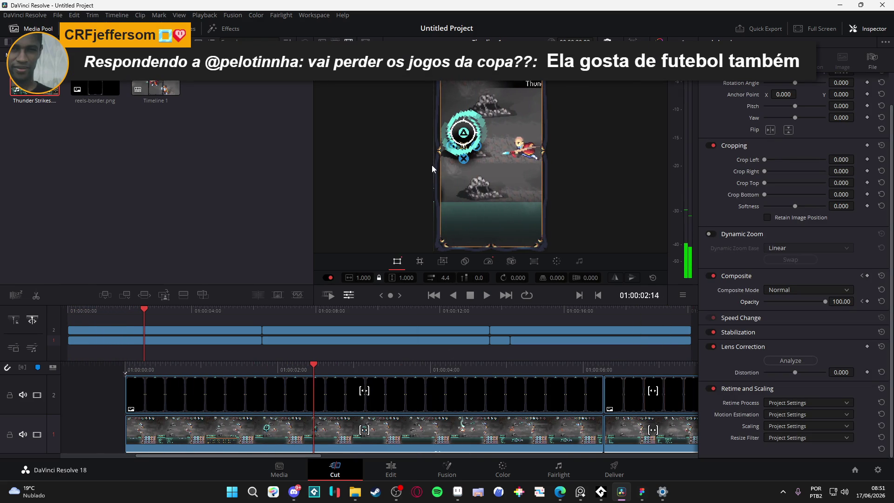
pyautogui.press('Home')
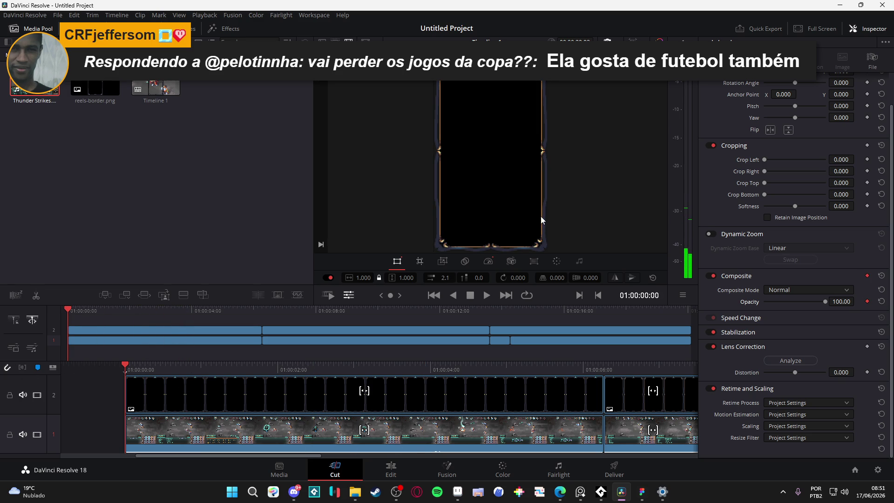
# Step: Set the first reels-border clip's Position X to 0 and play it back to check
pyautogui.click(142, 399)
pyautogui.scroll(1, 838, 181)
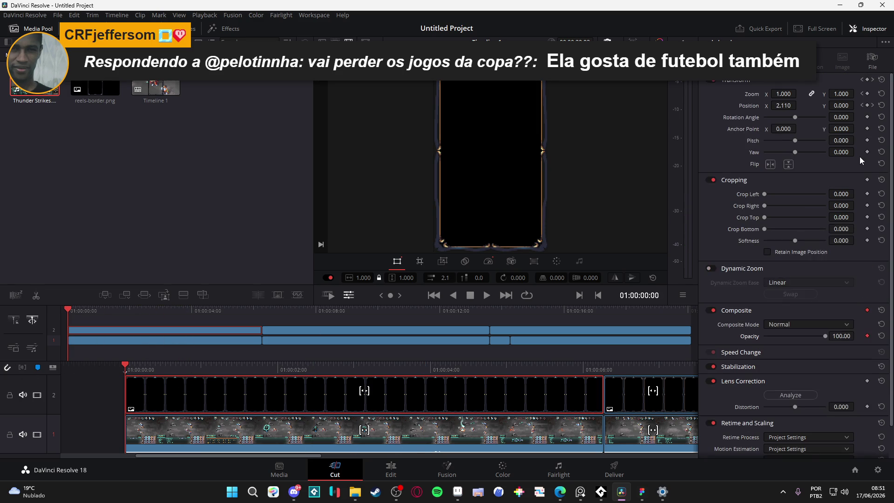
pyautogui.click(784, 105)
pyautogui.write('0')
pyautogui.press('Return')
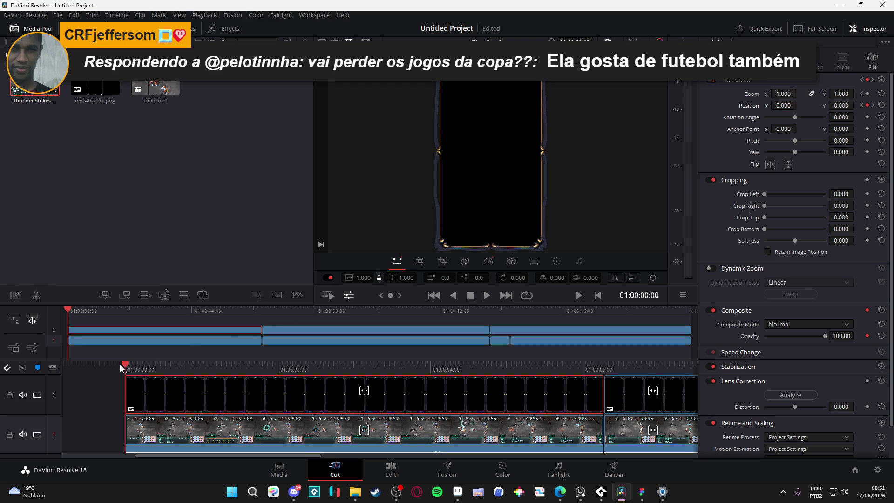
pyautogui.press('space')
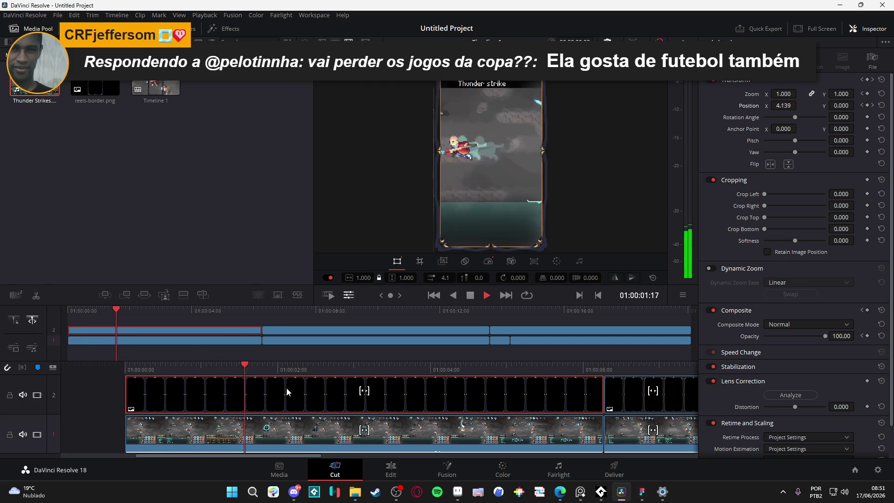
pyautogui.press('space')
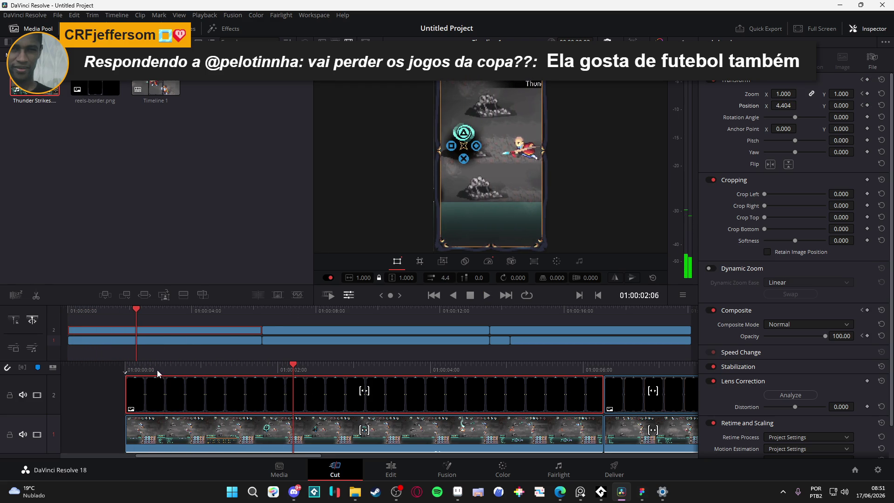
pyautogui.press('Home')
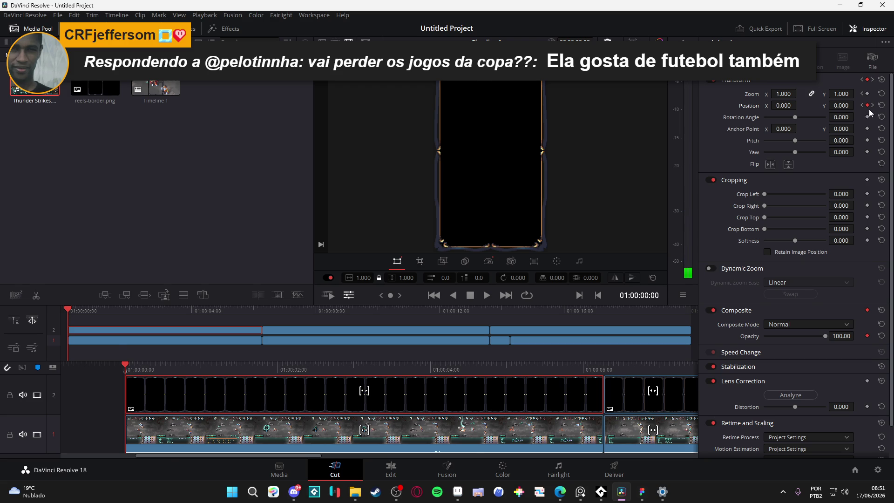
# Step: Play back the whole timeline from the start, then deselect all clips
pyautogui.click(873, 107)
pyautogui.hotkey('ctrl', 'a')
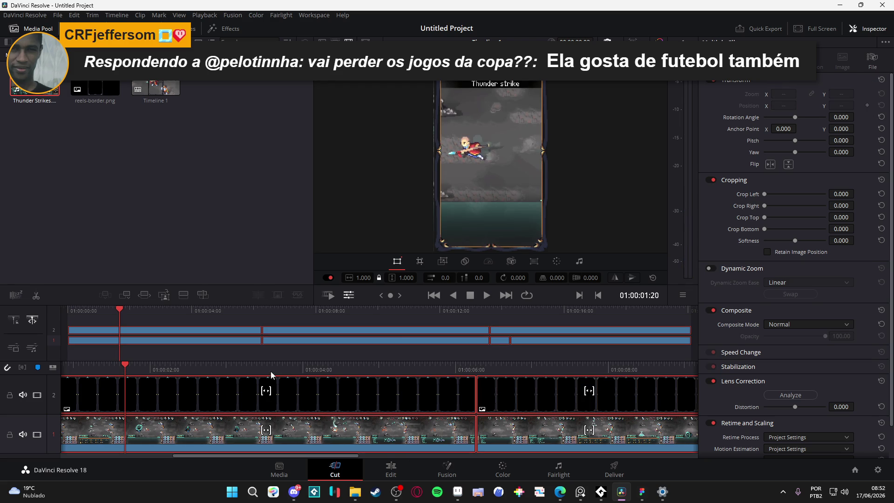
pyautogui.press('space')
pyautogui.press('Home')
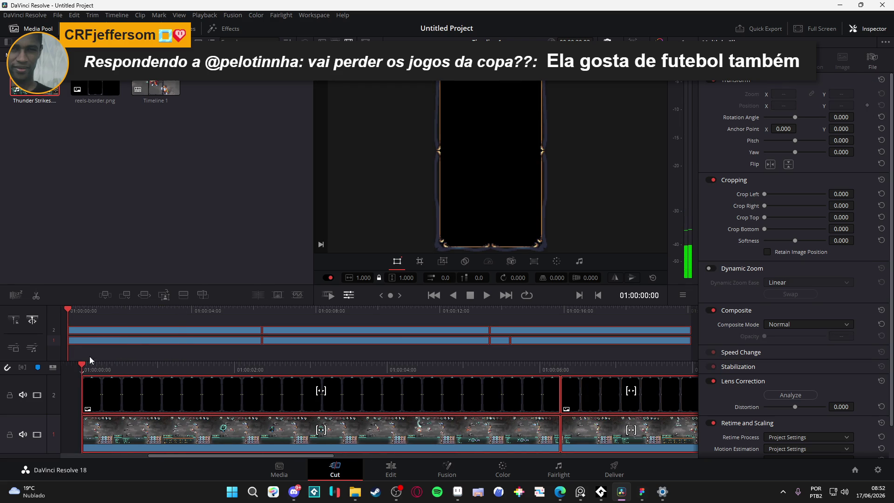
pyautogui.click(67, 409)
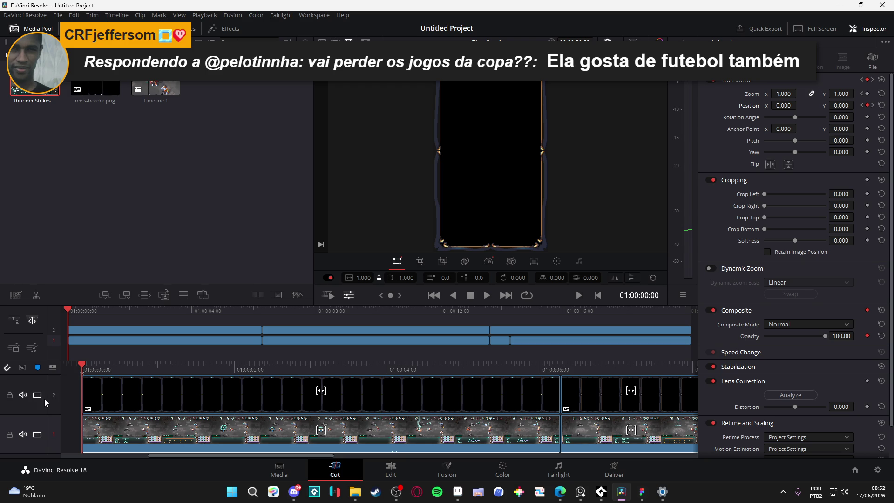
# Step: Zero Position X at the first border clip's next Position keyframe
pyautogui.click(116, 401)
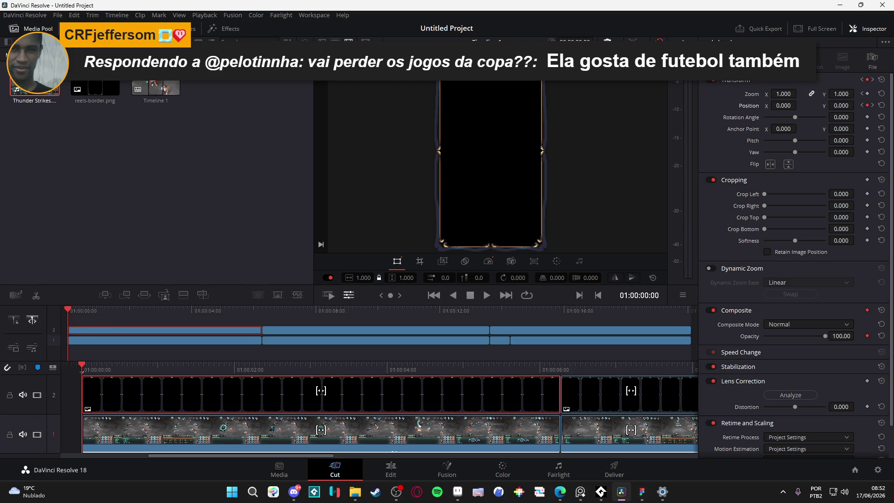
pyautogui.click(872, 106)
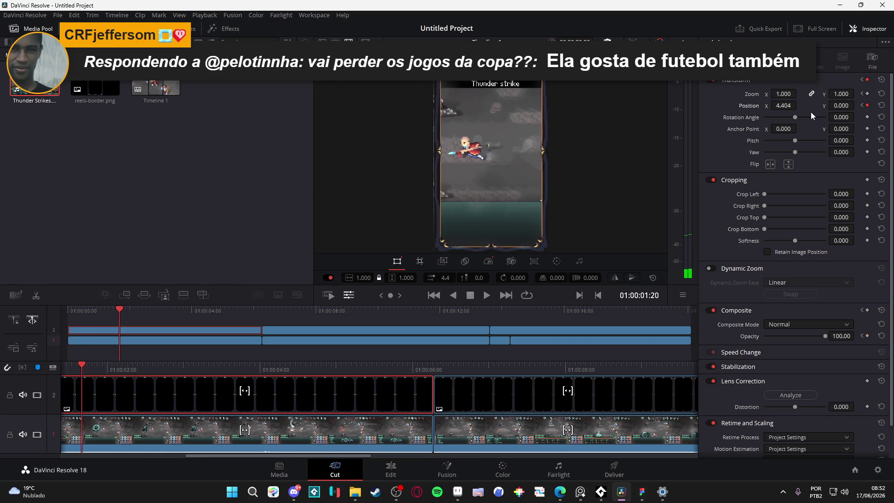
pyautogui.doubleClick(778, 106)
pyautogui.write('0')
pyautogui.press('Return')
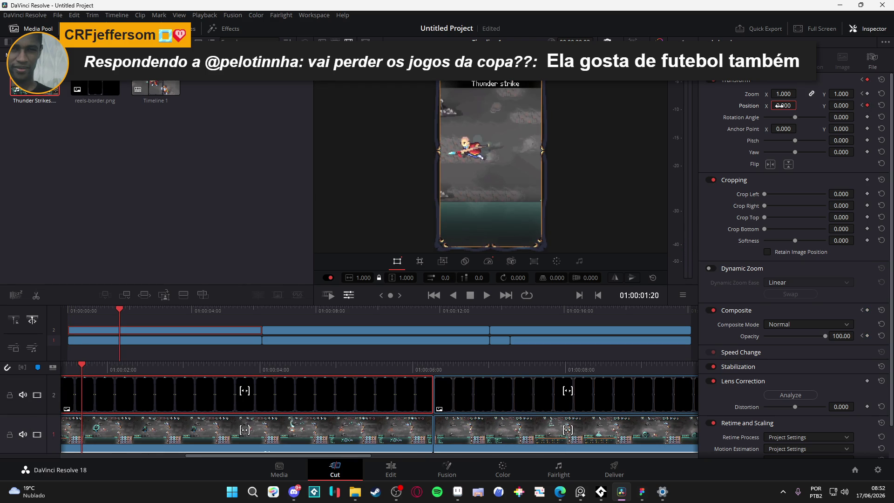
pyautogui.moveTo(365, 367)
pyautogui.mouseDown()
pyautogui.moveTo(475, 366)
pyautogui.moveTo(435, 366)
pyautogui.mouseUp()
# Step: Set Position X to 0 at the second reels-border clip's Position keyframes
pyautogui.click(471, 391)
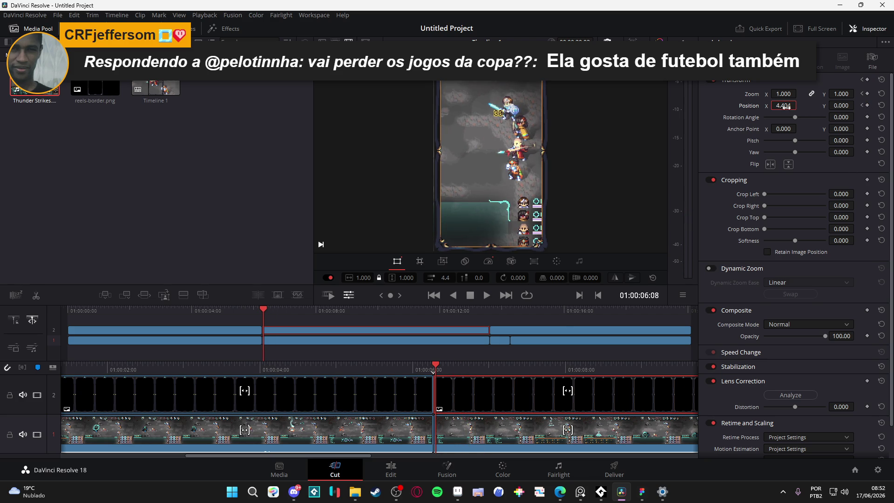
pyautogui.press('Return')
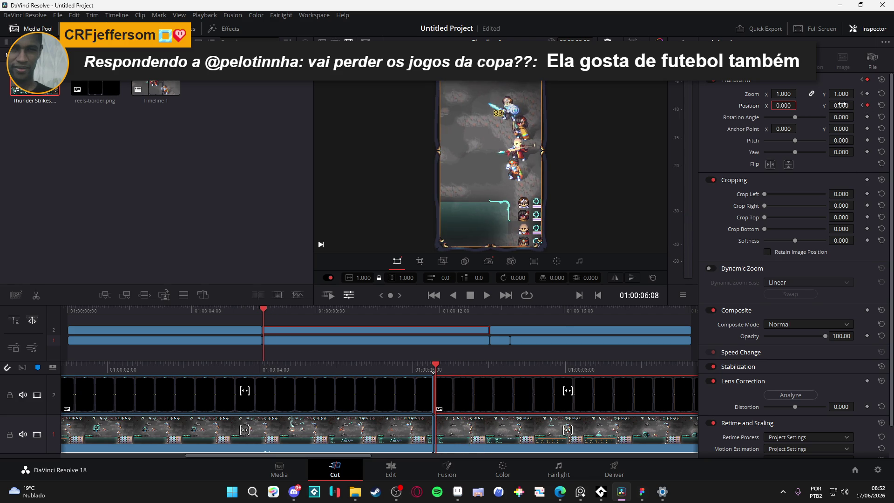
pyautogui.click(861, 105)
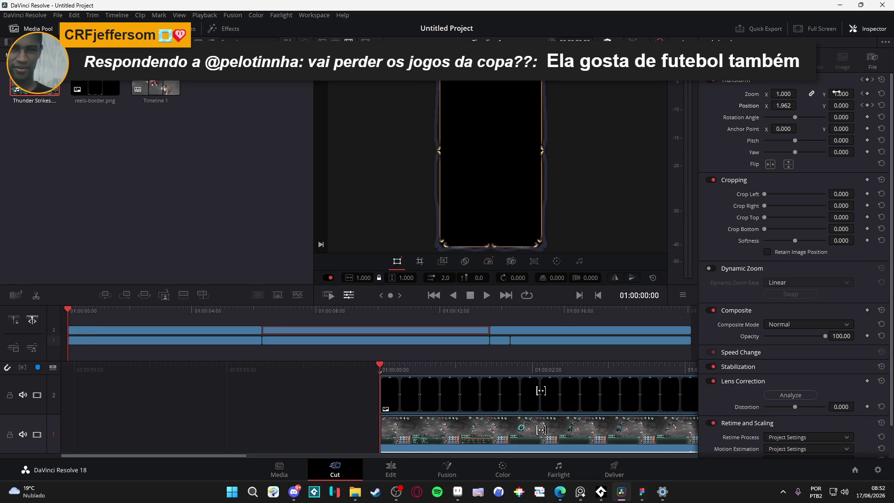
pyautogui.click(784, 105)
pyautogui.write('0')
pyautogui.press('Return')
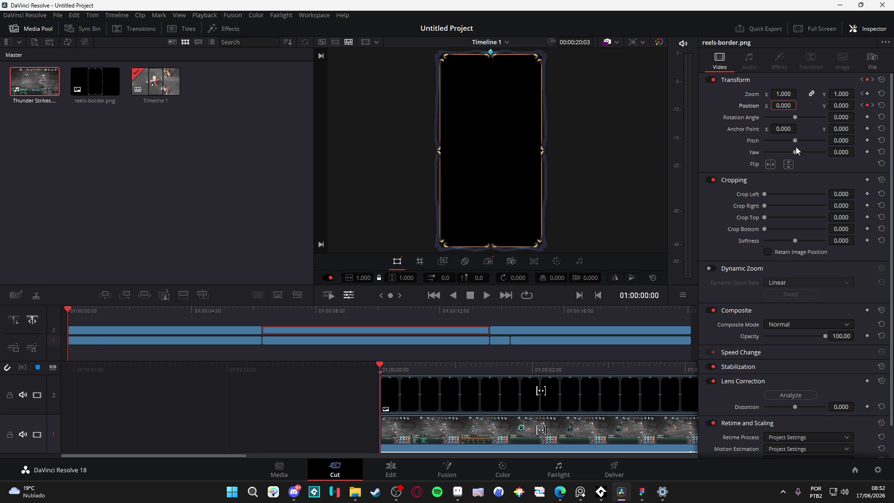
# Step: Set Position X to 0 at each Position keyframe of the last reels-border clip
pyautogui.click(873, 107)
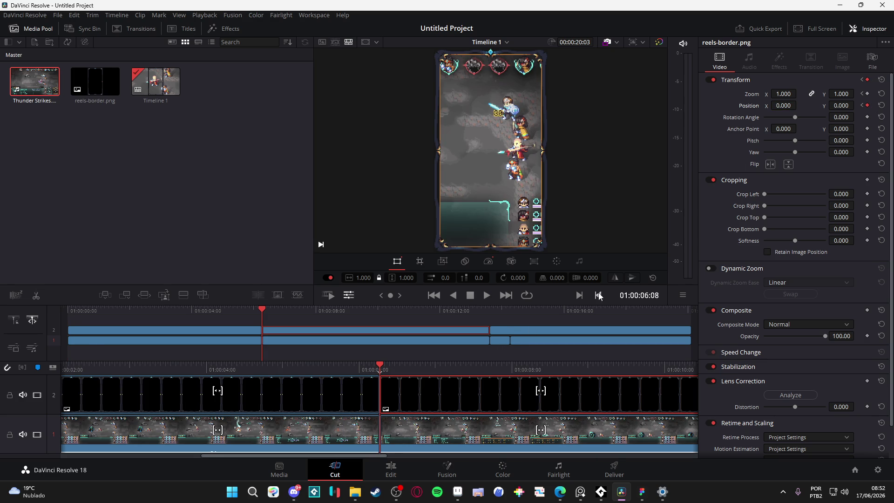
pyautogui.moveTo(423, 368); pyautogui.dragTo(657, 368)
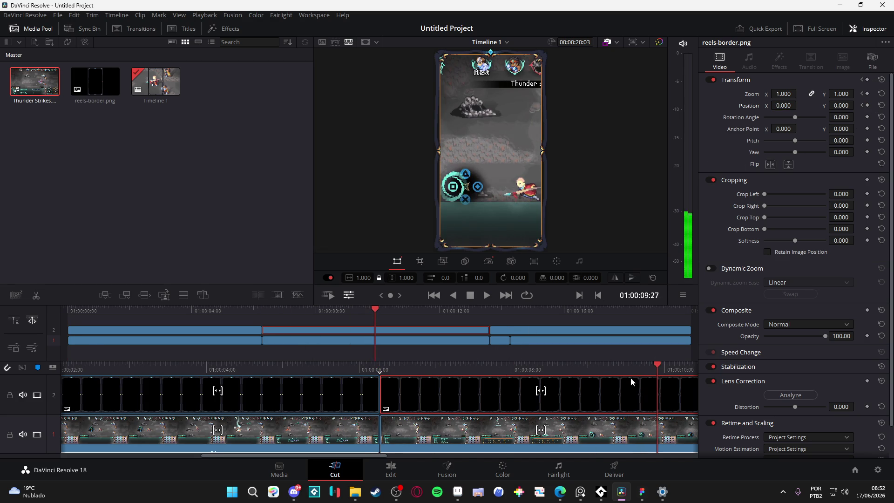
pyautogui.hscroll(10, 459, 394)
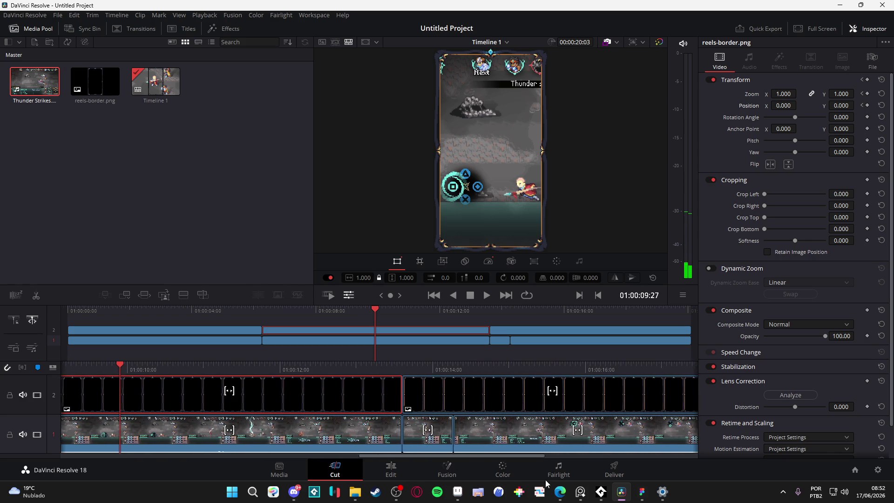
pyautogui.click(459, 394)
pyautogui.click(423, 368)
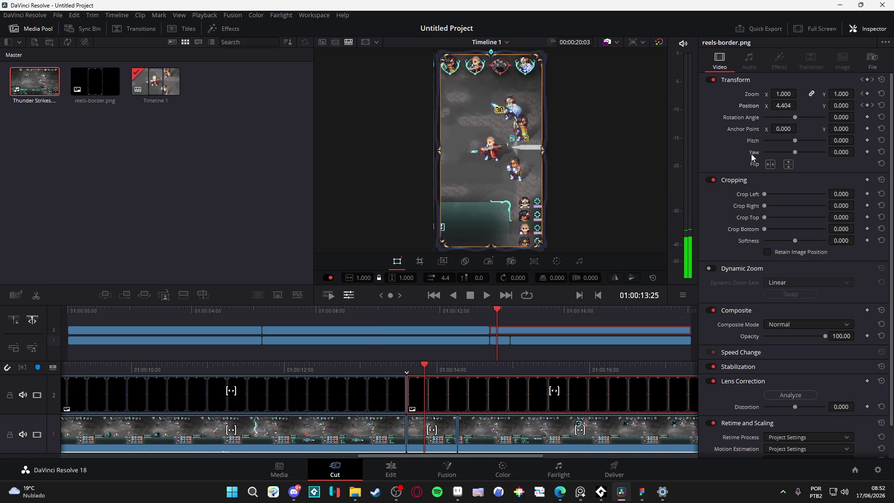
pyautogui.press('Home')
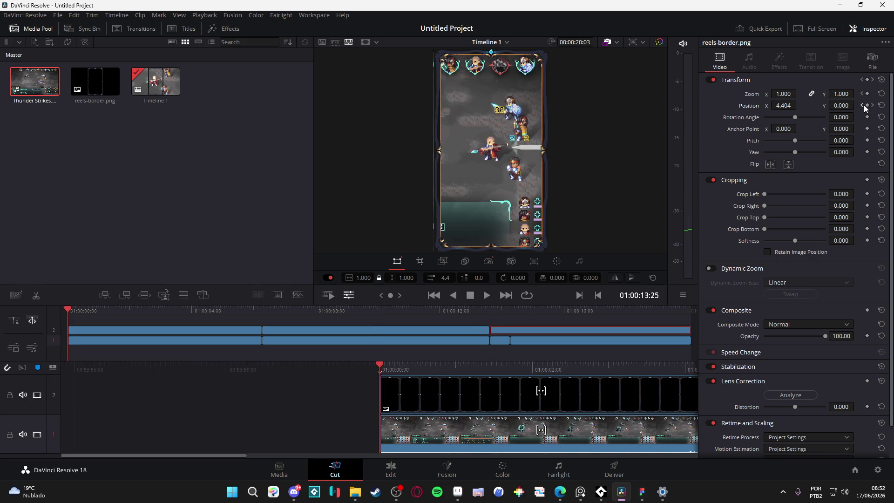
pyautogui.click(873, 106)
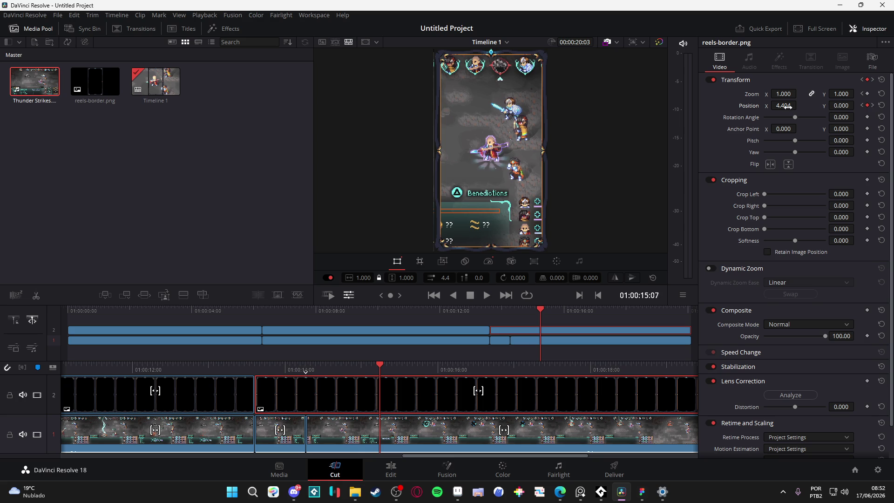
pyautogui.write('0')
pyautogui.press('Return')
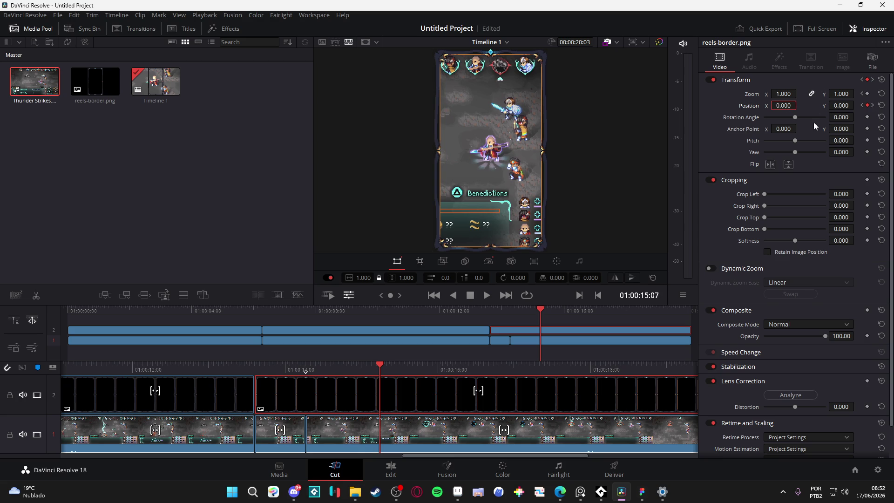
pyautogui.click(874, 106)
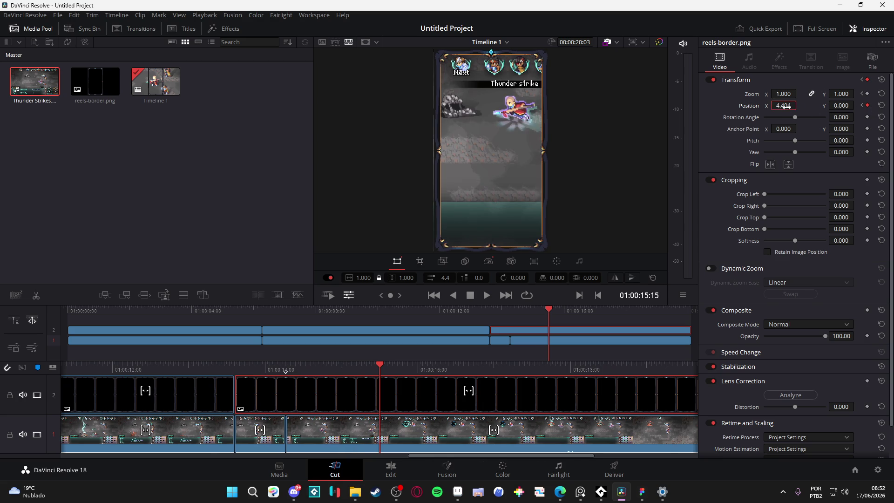
pyautogui.press('Return')
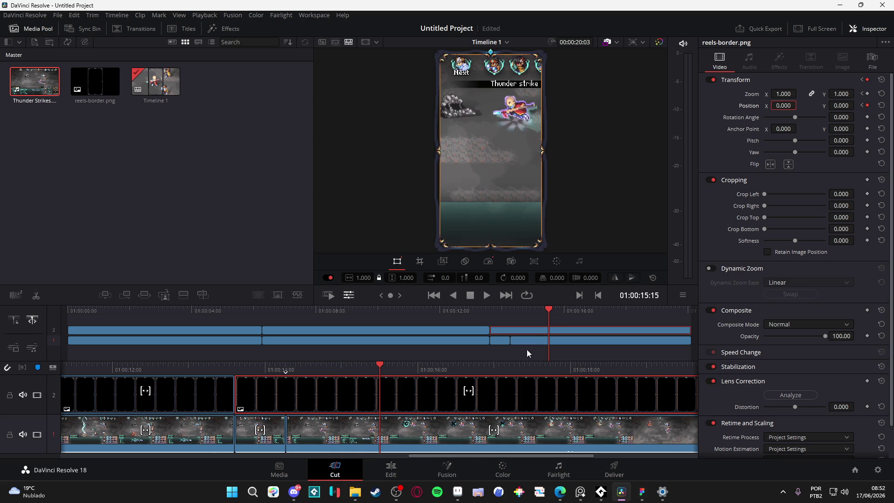
# Step: Deselect the border clip and play the reel from the beginning
pyautogui.click(549, 318)
pyautogui.press('l')
pyautogui.press('l')
pyautogui.press('l')
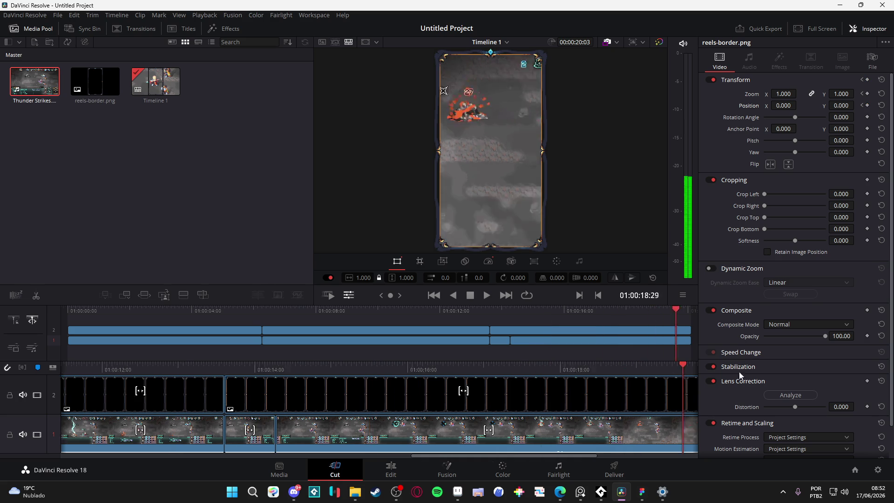
pyautogui.press('Home')
pyautogui.press('space')
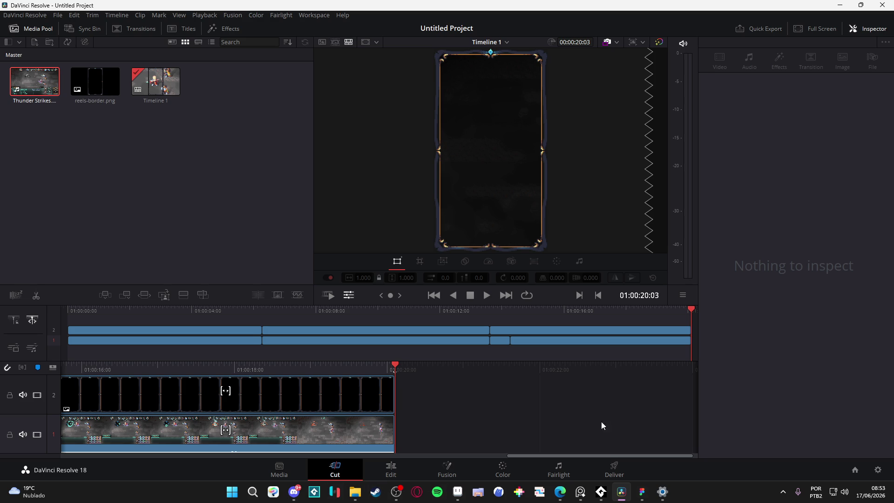
pyautogui.click(619, 470)
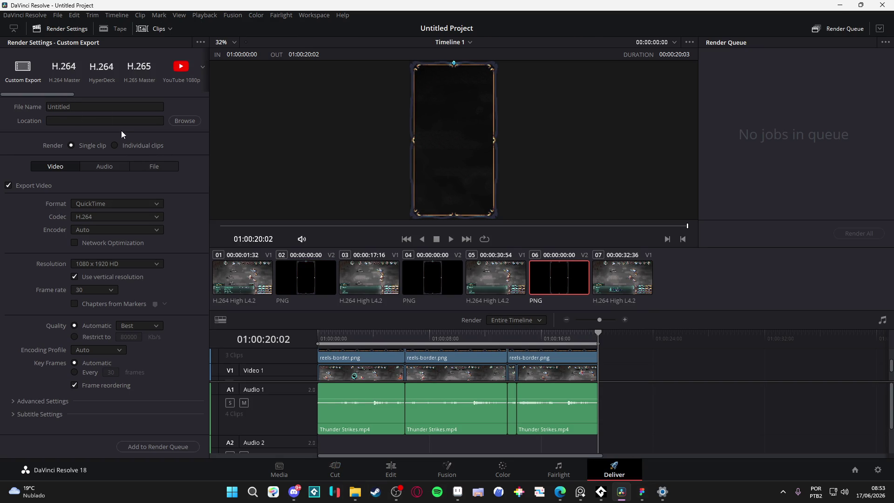
# Step: Apply the YouTube 1080p render preset with vertical 1080 x 1920 resolution, then preview the start
pyautogui.click(129, 204)
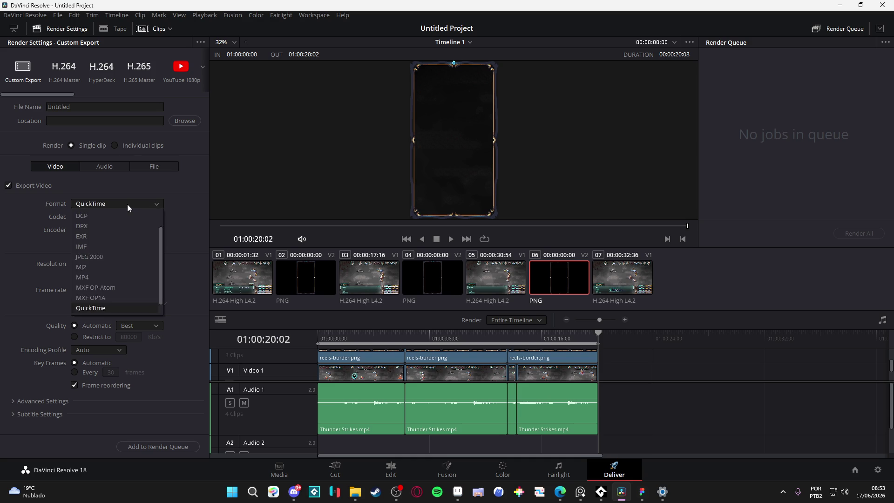
pyautogui.click(196, 180)
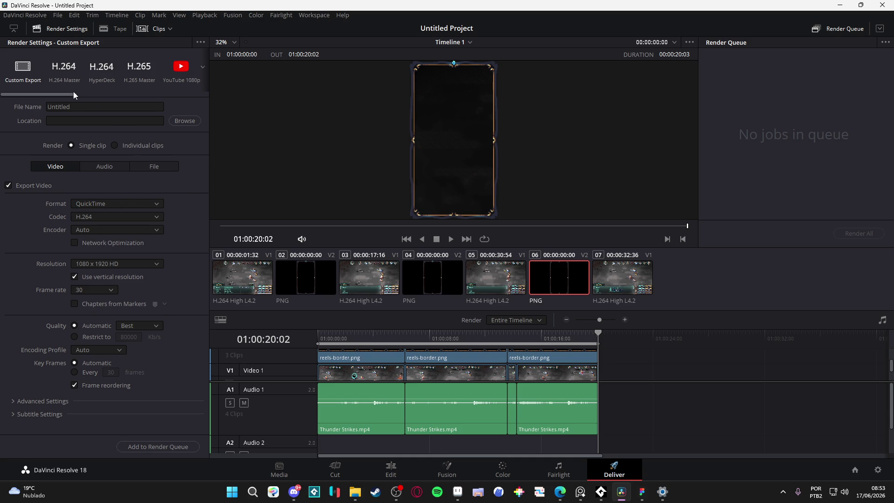
pyautogui.moveTo(59, 93)
pyautogui.mouseDown()
pyautogui.moveTo(202, 90)
pyautogui.moveTo(35, 91)
pyautogui.moveTo(75, 91)
pyautogui.mouseUp()
pyautogui.click(142, 70)
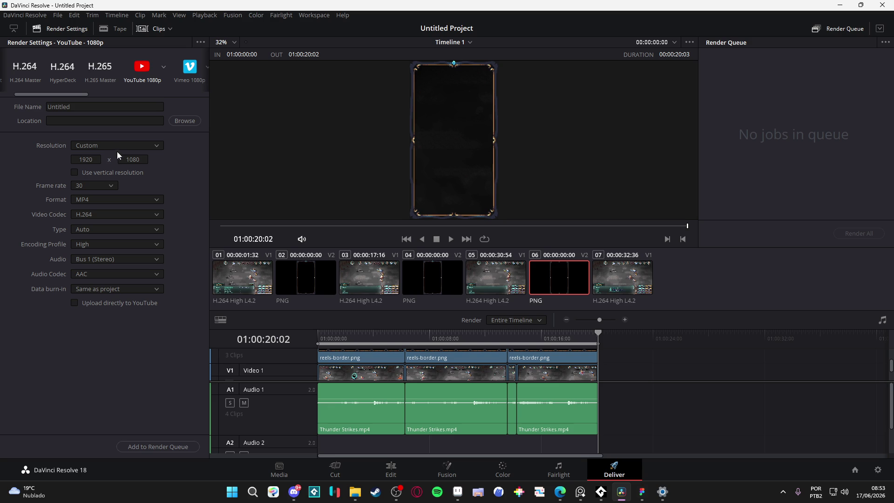
pyautogui.click(88, 170)
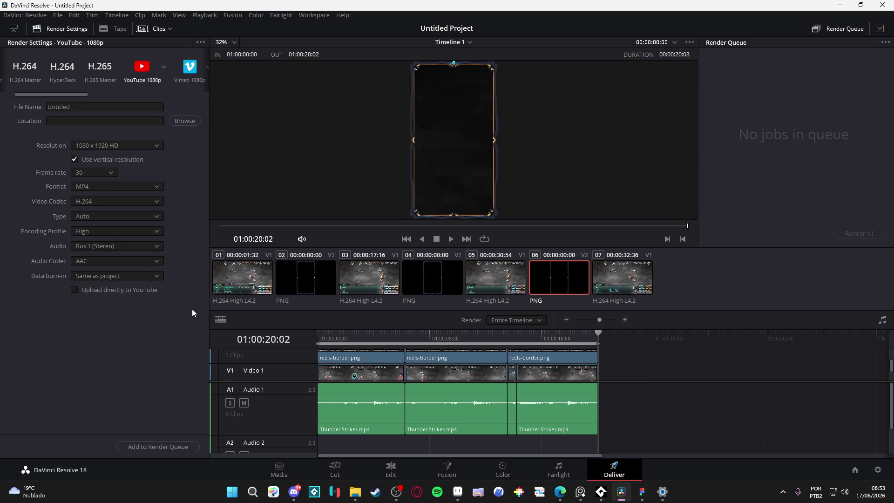
pyautogui.moveTo(371, 338)
pyautogui.mouseDown()
pyautogui.moveTo(527, 337)
pyautogui.moveTo(308, 338)
pyautogui.moveTo(606, 338)
pyautogui.moveTo(227, 340)
pyautogui.mouseUp()
pyautogui.moveTo(348, 334)
pyautogui.mouseDown()
pyautogui.moveTo(405, 334)
pyautogui.moveTo(316, 334)
pyautogui.mouseUp()
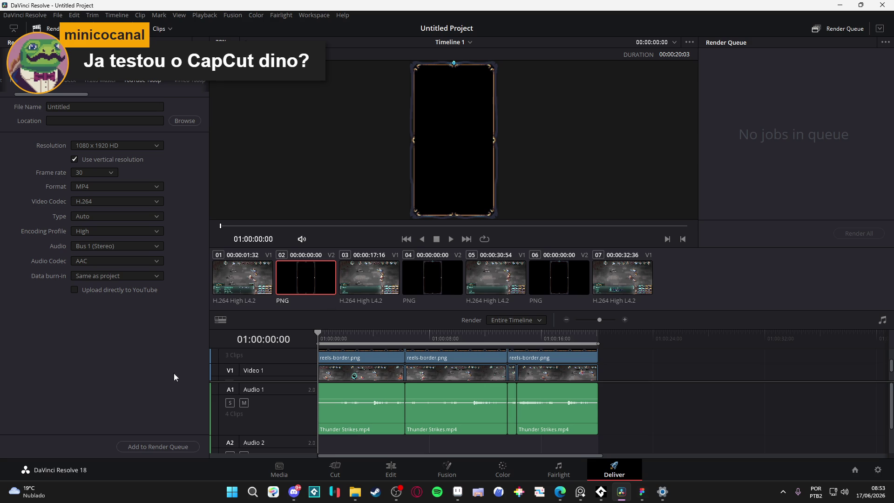
# Step: On the Edit page, select Thunder Strikes.mp4 and jump to its 01:00:06:01 Position keyframe
pyautogui.click(372, 465)
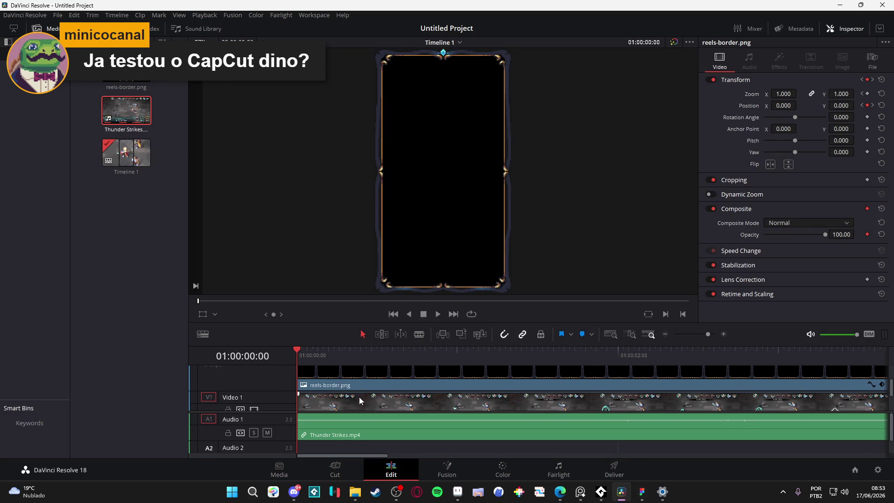
pyautogui.moveTo(369, 359)
pyautogui.mouseDown()
pyautogui.moveTo(356, 353)
pyautogui.moveTo(269, 389)
pyautogui.mouseUp()
pyautogui.scroll(1, 267, 383)
pyautogui.scroll(-3, 298, 410)
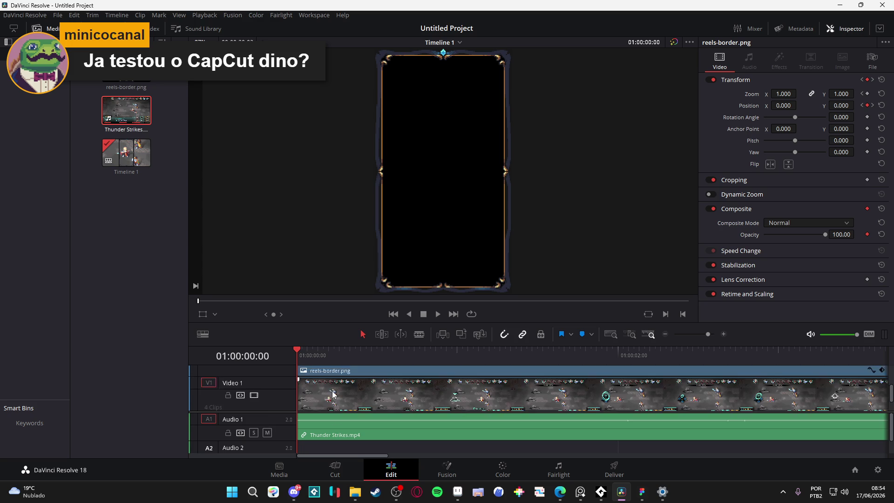
pyautogui.moveTo(336, 356)
pyautogui.mouseDown()
pyautogui.moveTo(370, 361)
pyautogui.moveTo(295, 353)
pyautogui.mouseUp()
pyautogui.click(354, 416)
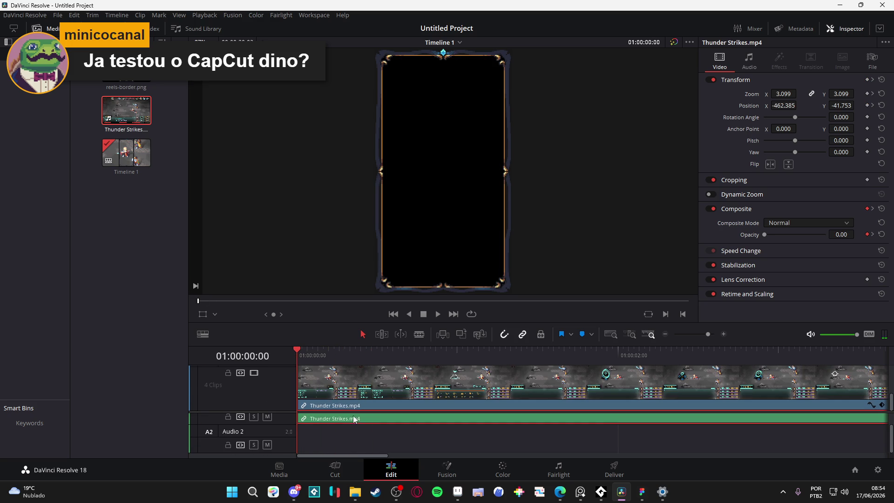
pyautogui.scroll(1, 325, 431)
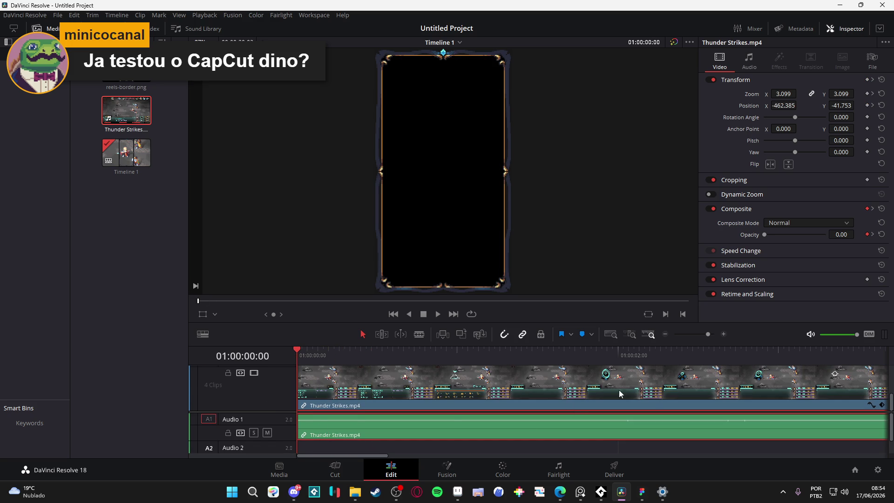
pyautogui.click(727, 356)
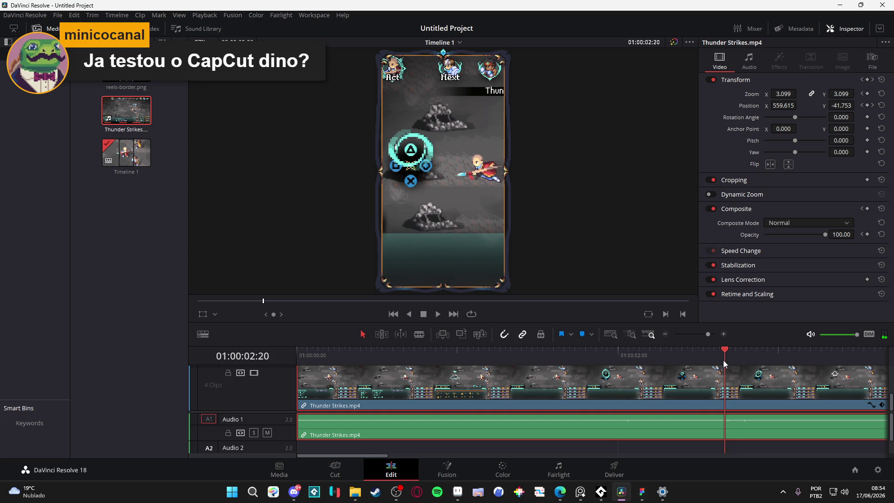
pyautogui.click(873, 105)
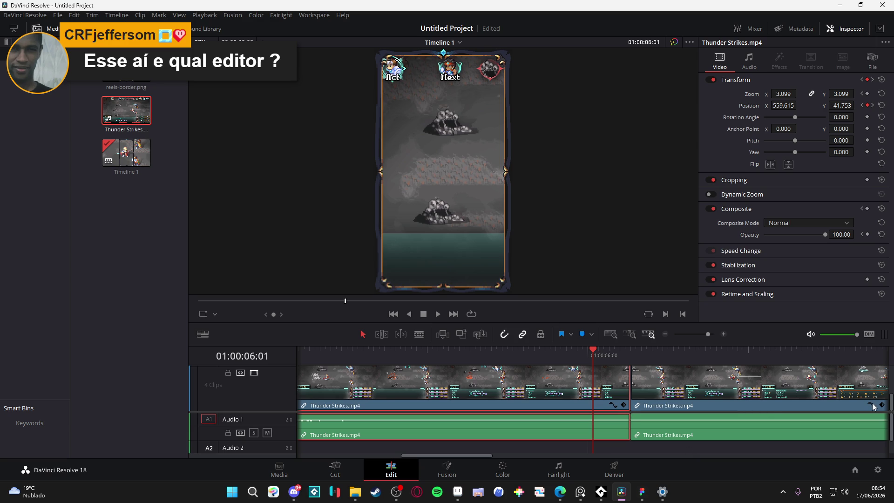
pyautogui.click(611, 405)
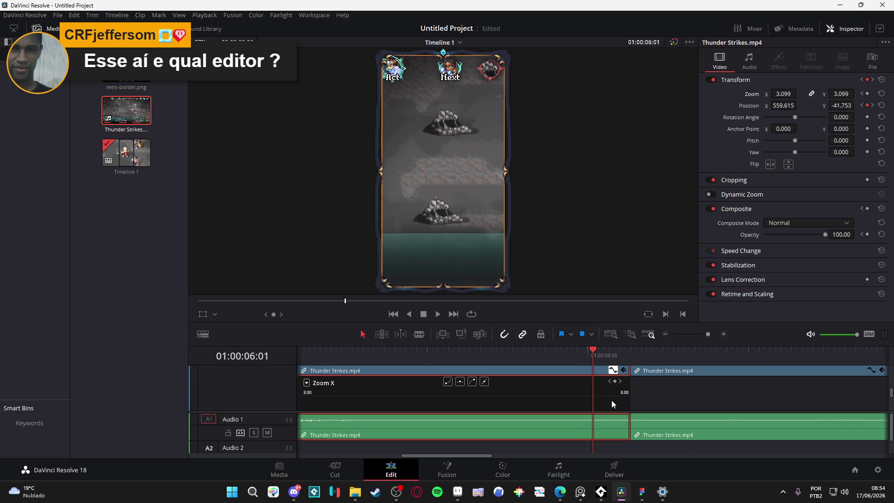
# Step: Show the clip's keyframe curves and bring the Zoom X curve fully into view
pyautogui.hotkey('shift', 'c')
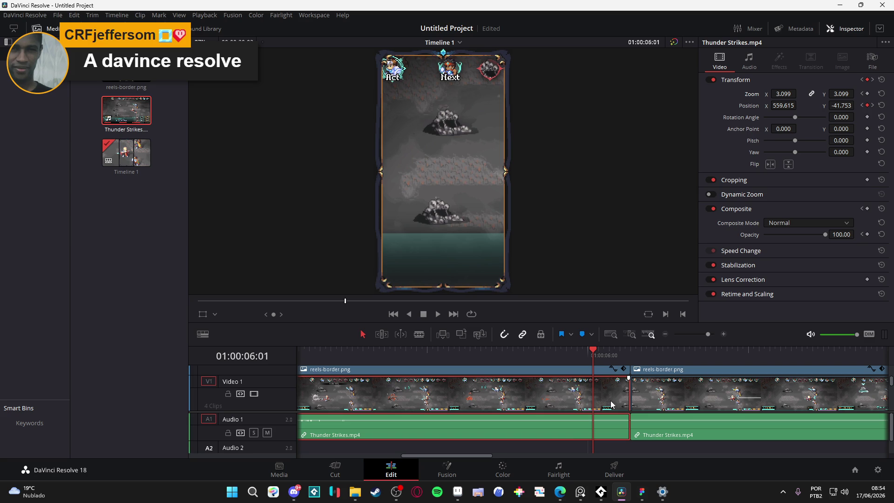
pyautogui.hotkey('shift', 'c')
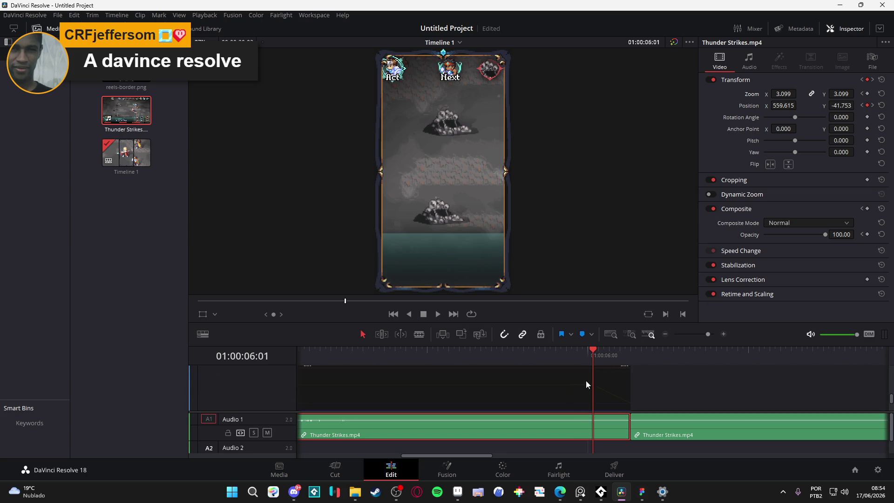
pyautogui.click(608, 368)
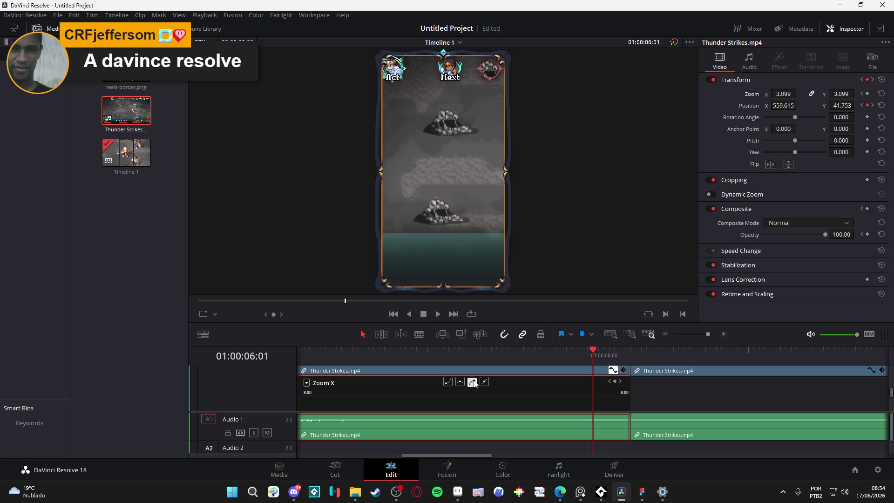
pyautogui.scroll(-2, 587, 390)
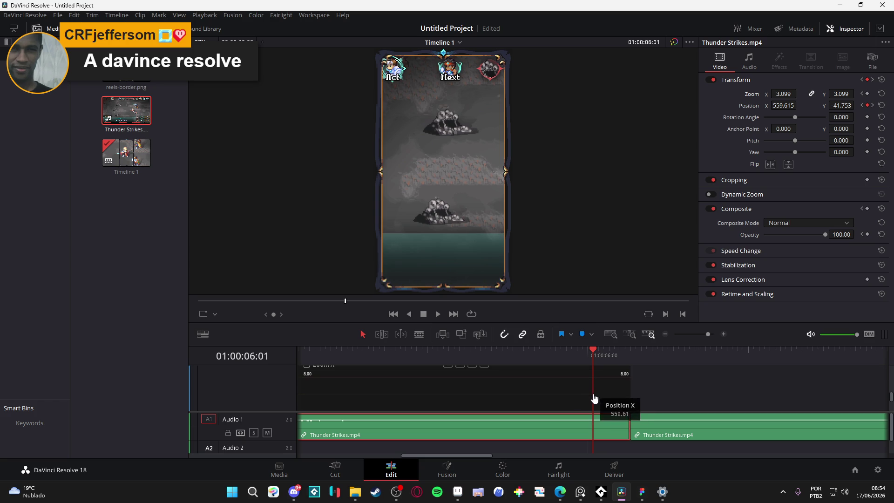
pyautogui.scroll(1, 506, 393)
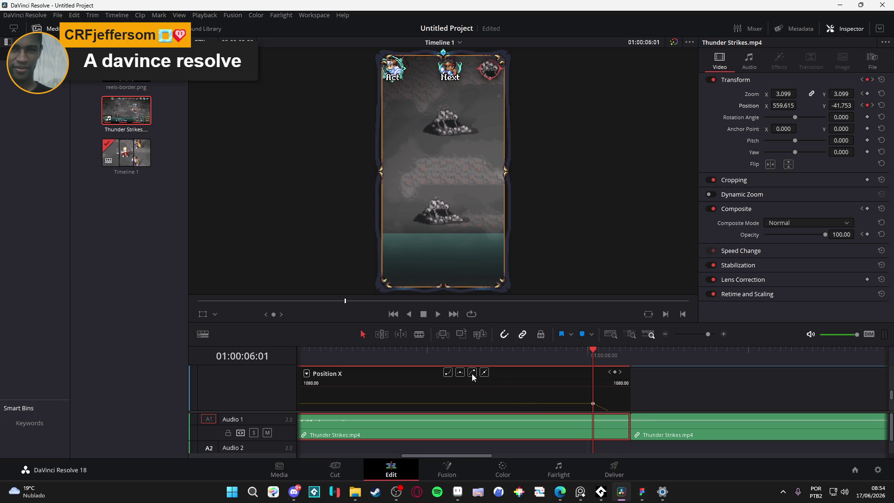
pyautogui.scroll(-1, 554, 379)
pyautogui.moveTo(595, 393)
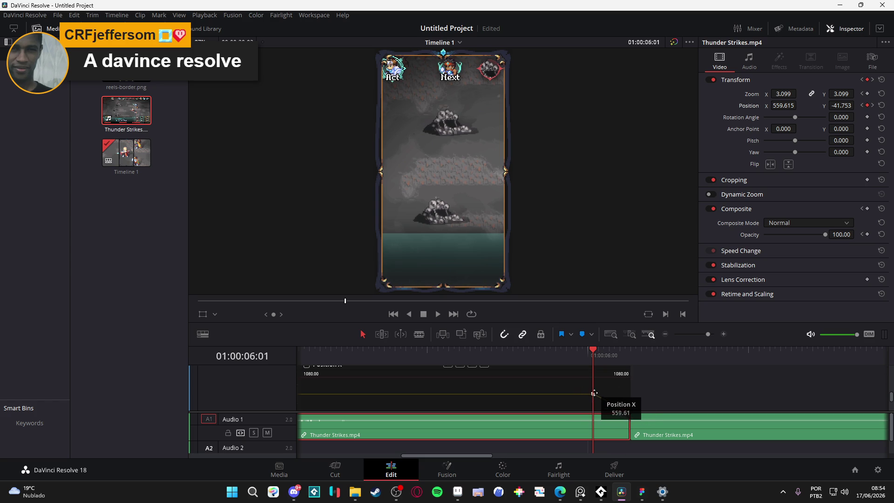
pyautogui.scroll(1, 516, 387)
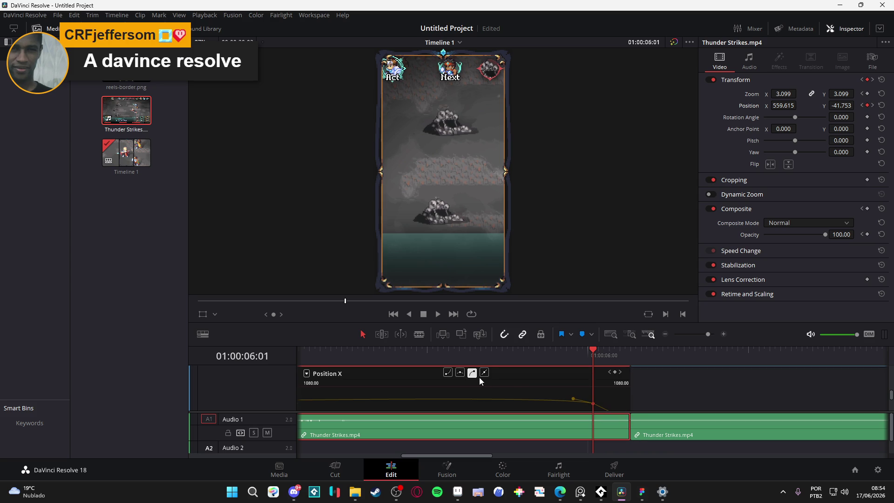
pyautogui.scroll(-1, 587, 395)
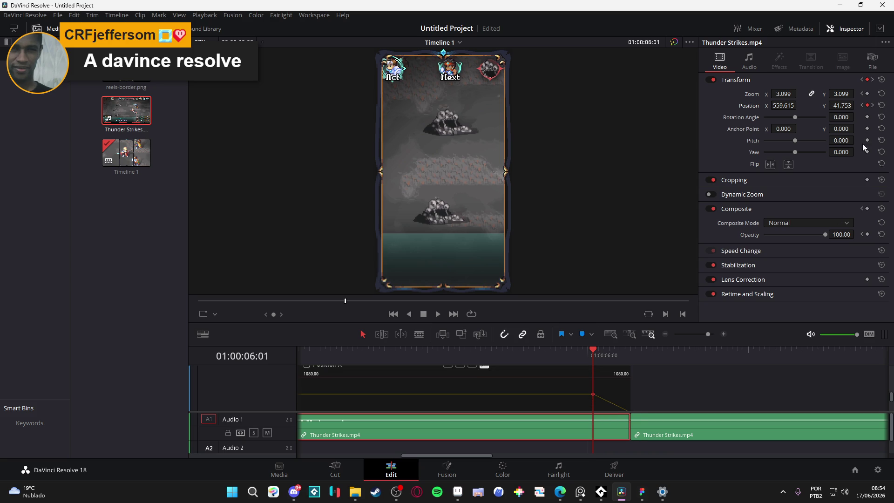
# Step: Select the Position X keyframe at 06:16, play back the eased pan, and return to Deliver
pyautogui.click(872, 105)
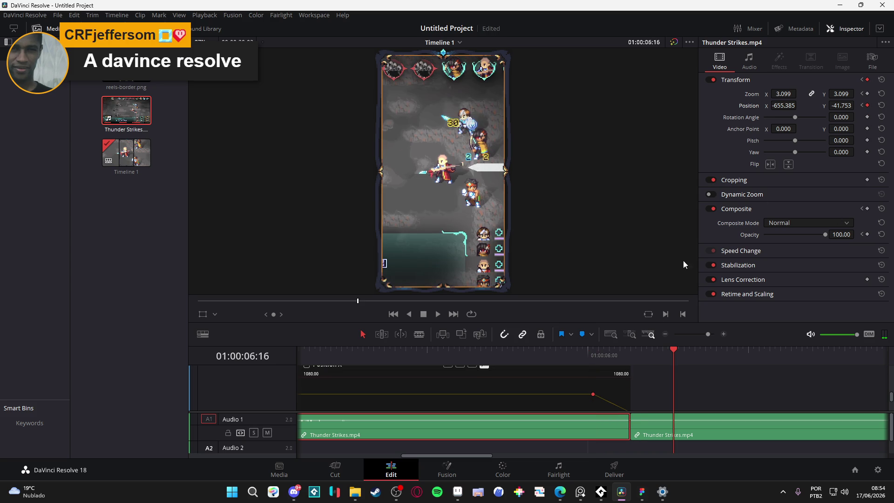
pyautogui.scroll(3, 666, 368)
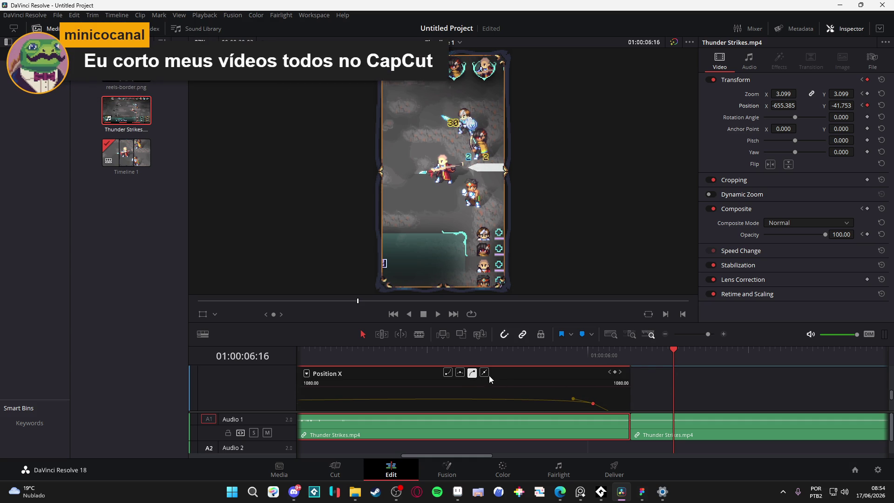
pyautogui.scroll(4, 638, 388)
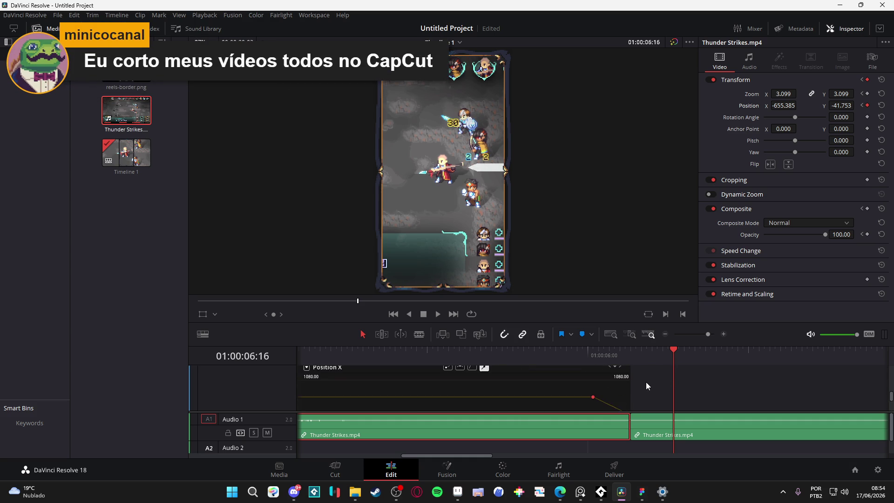
pyautogui.scroll(-3, 645, 372)
pyautogui.click(658, 373)
pyautogui.scroll(-1, 657, 373)
pyautogui.click(615, 393)
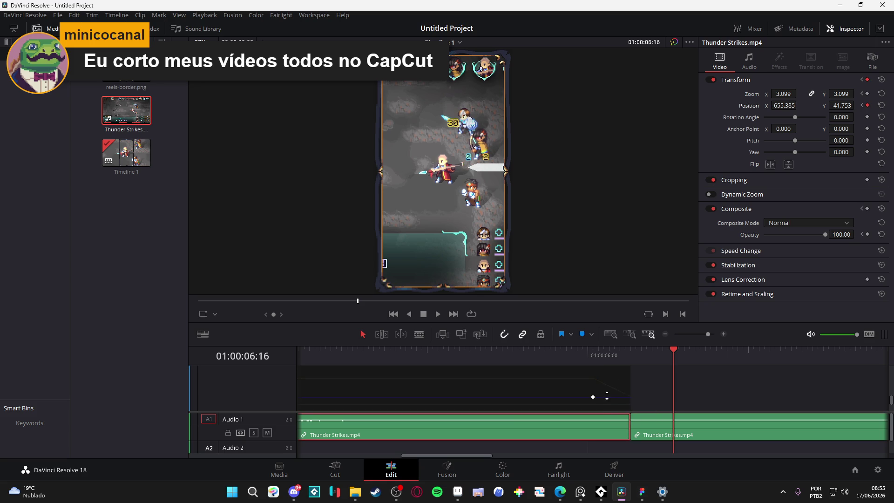
pyautogui.scroll(3, 619, 391)
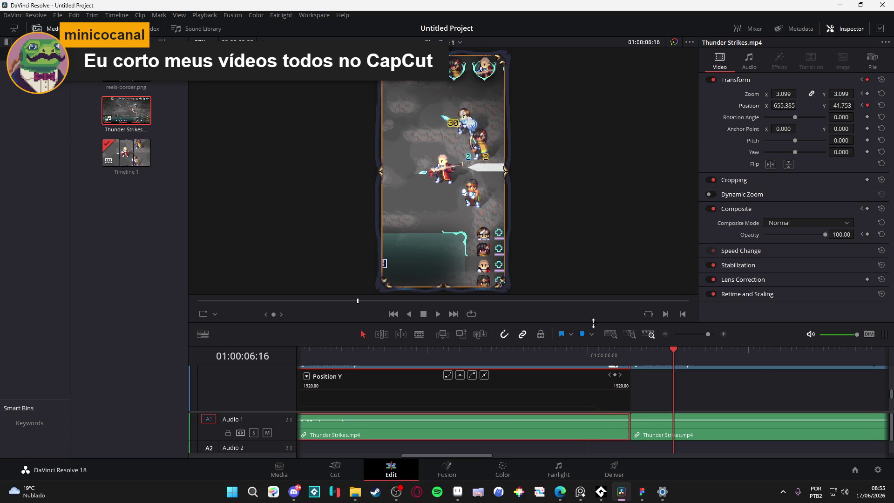
pyautogui.press('/')
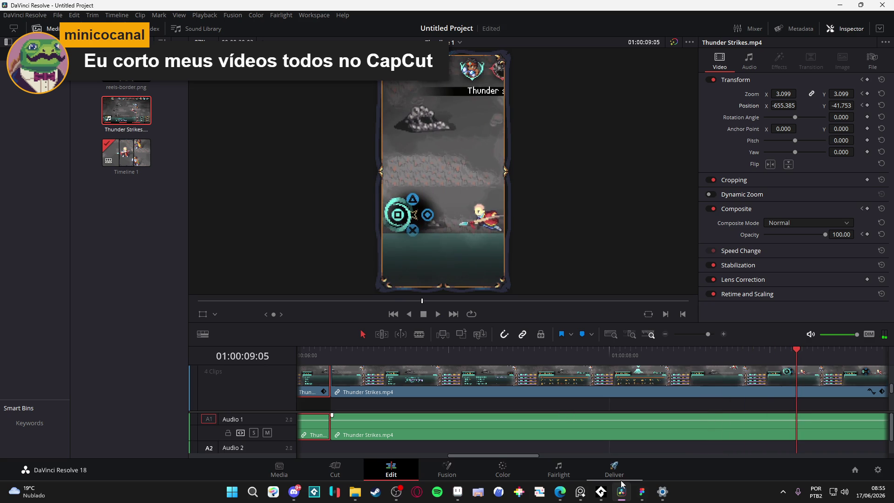
pyautogui.click(615, 468)
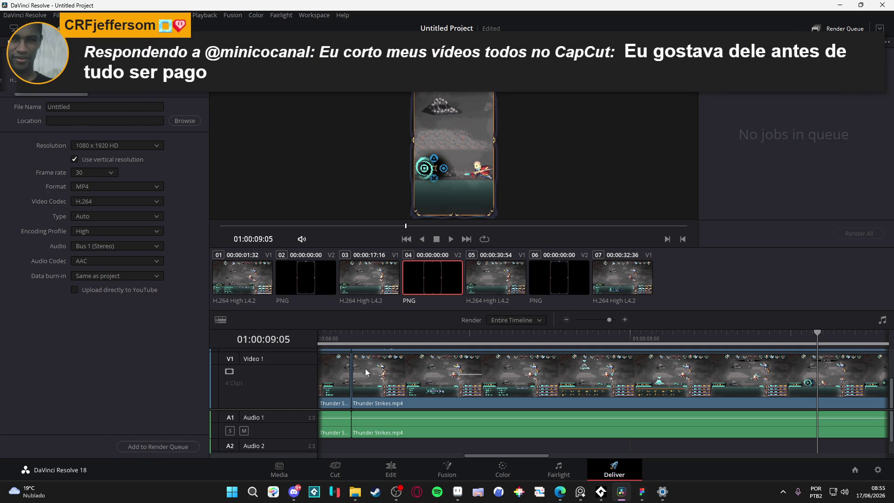
# Step: Name the render file reels-thunderstrike inside a RPGENEROUS subfolder and add it to the queue
pyautogui.scroll(-2, 92, 149)
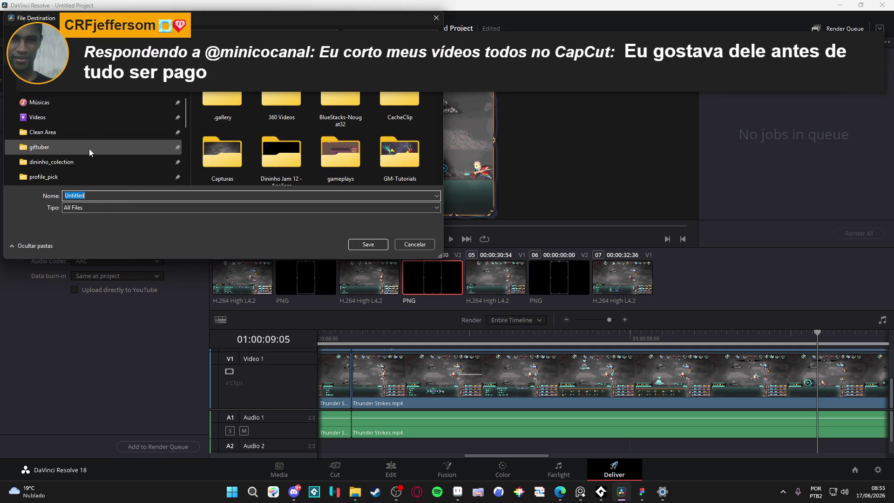
pyautogui.scroll(-3, 91, 153)
pyautogui.click(68, 120)
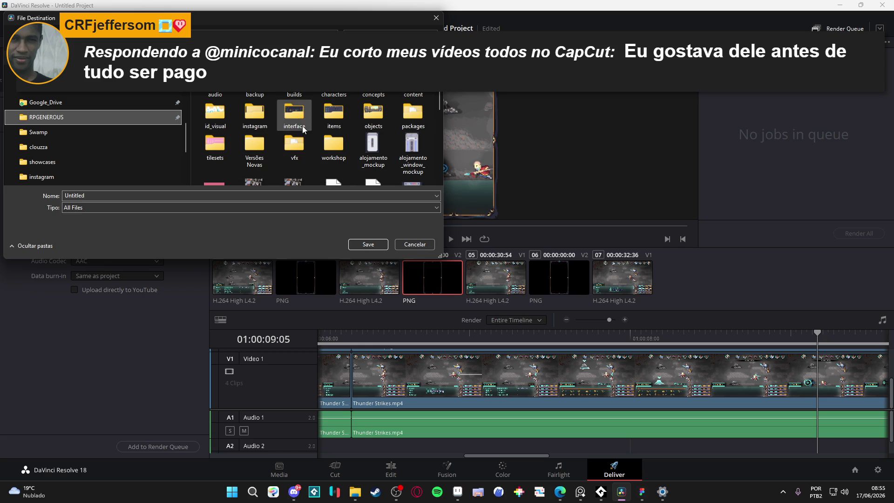
pyautogui.doubleClick(410, 96)
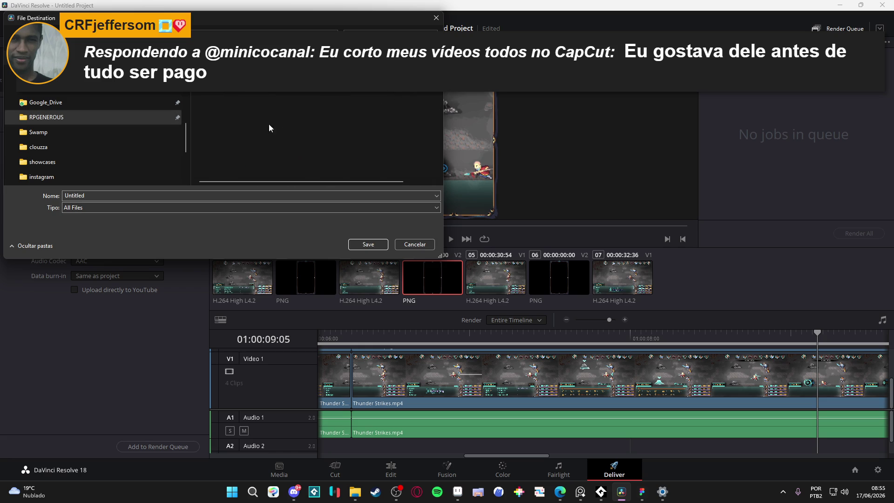
pyautogui.doubleClick(92, 199)
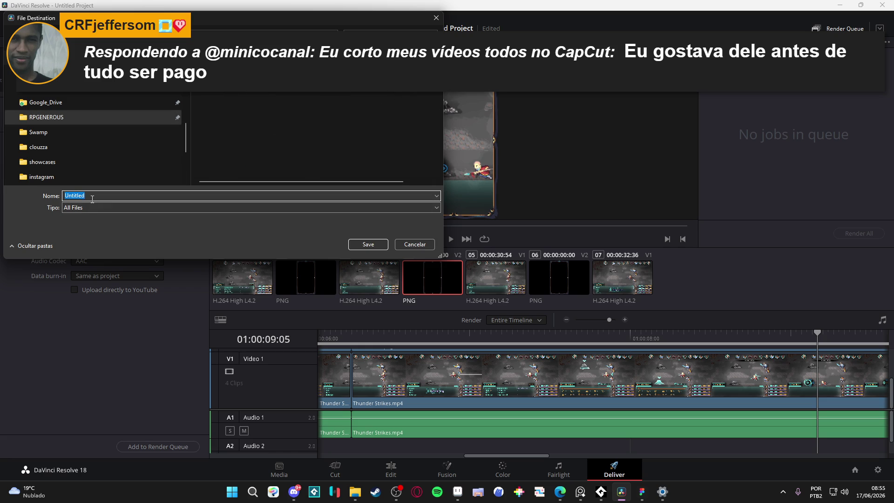
pyautogui.write('reels-')
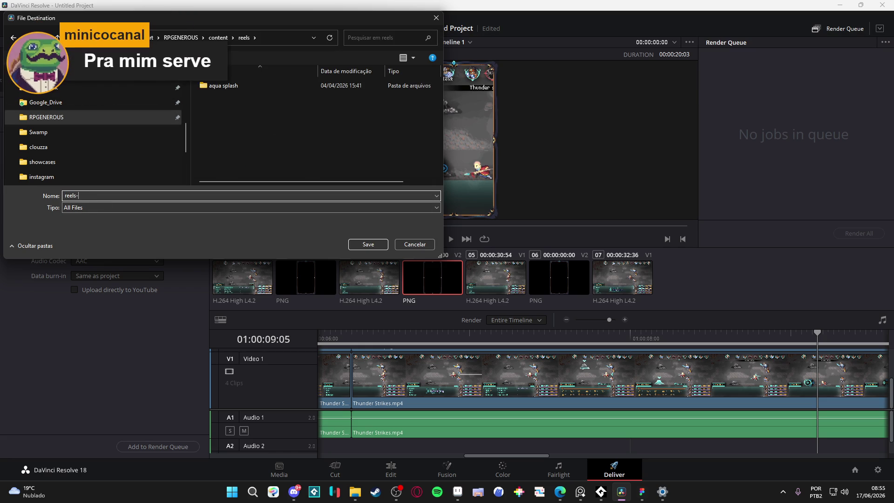
pyautogui.write('thunderstrike')
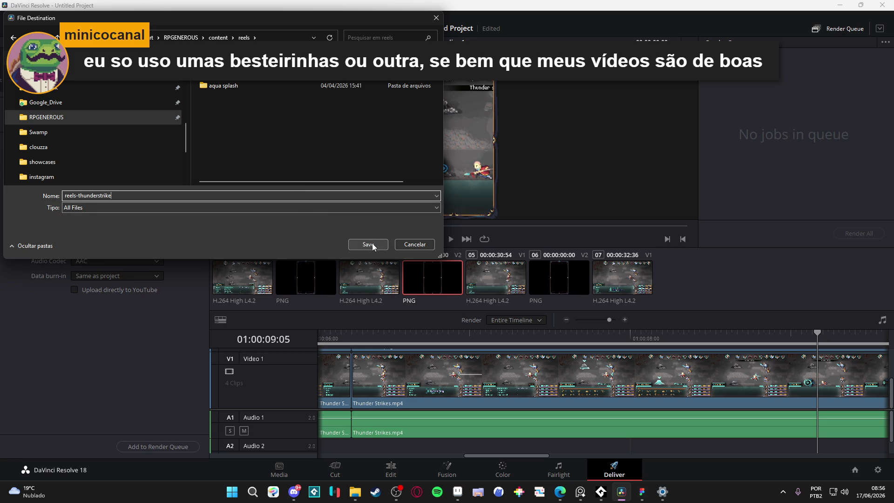
pyautogui.click(366, 208)
pyautogui.click(366, 206)
pyautogui.click(369, 244)
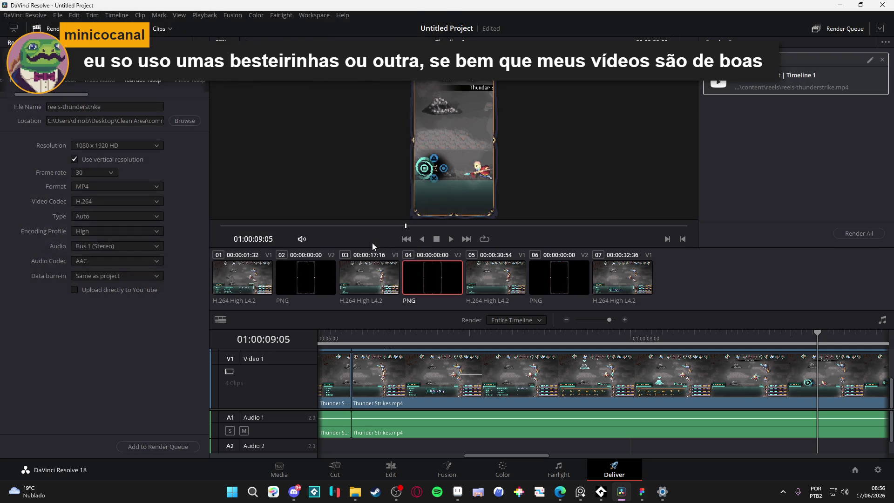
# Step: Render the queued job, then bring the thunderstrike folder window forward
pyautogui.click(861, 233)
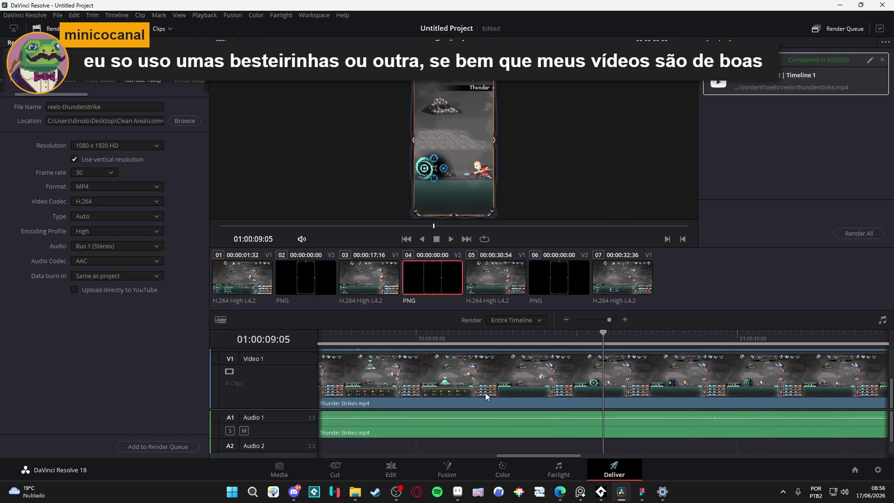
pyautogui.moveTo(356, 490)
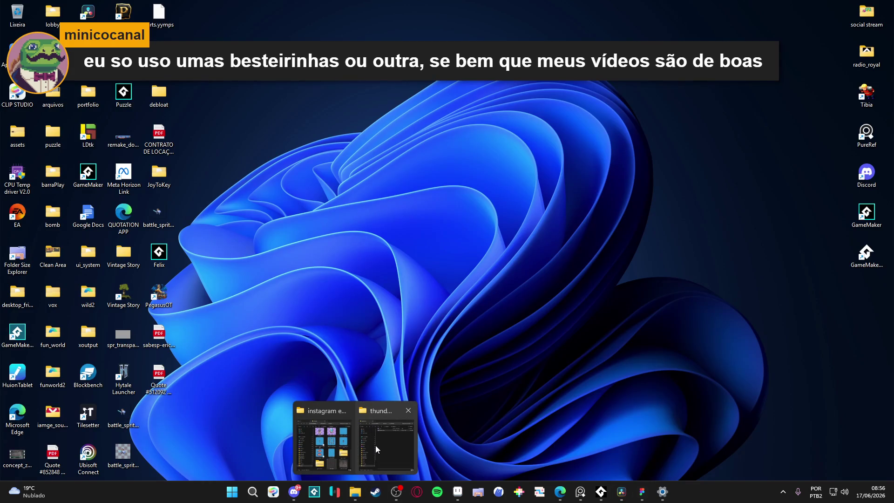
pyautogui.click(375, 445)
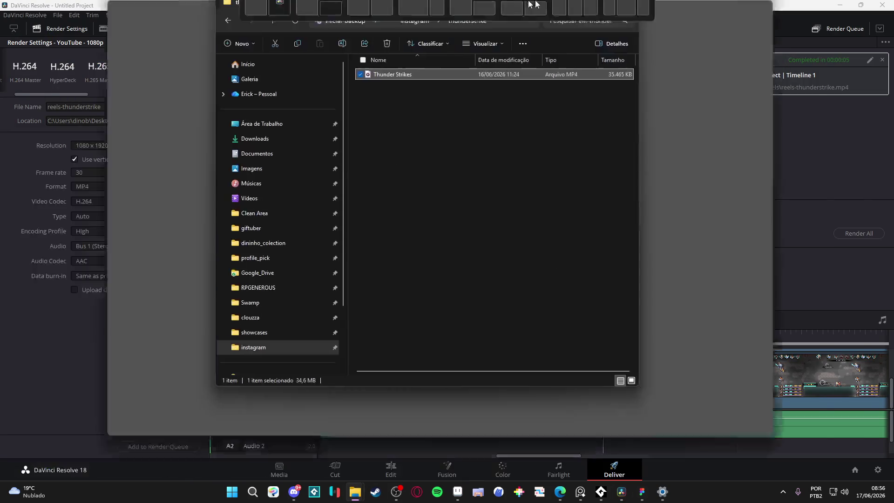
# Step: Maximize File Explorer and look through the instagram folder's thunderstrike and mp4 subfolders
pyautogui.moveTo(530, 4); pyautogui.dragTo(531, 3)
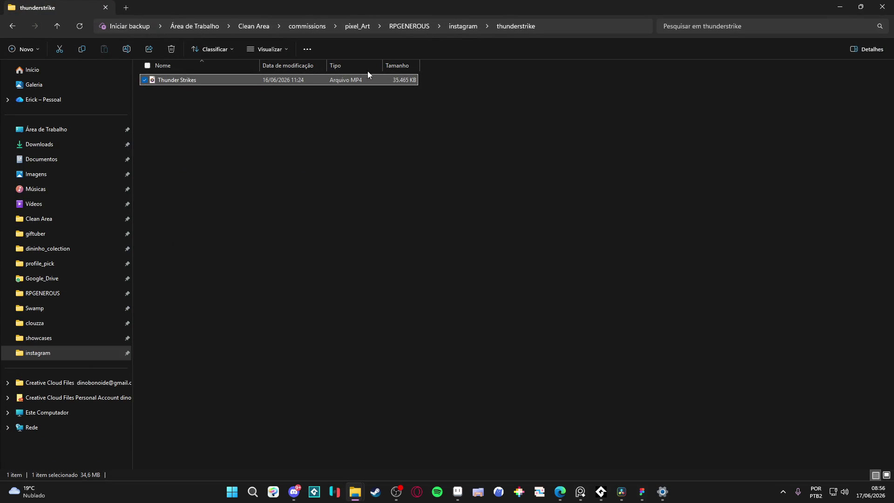
pyautogui.click(460, 28)
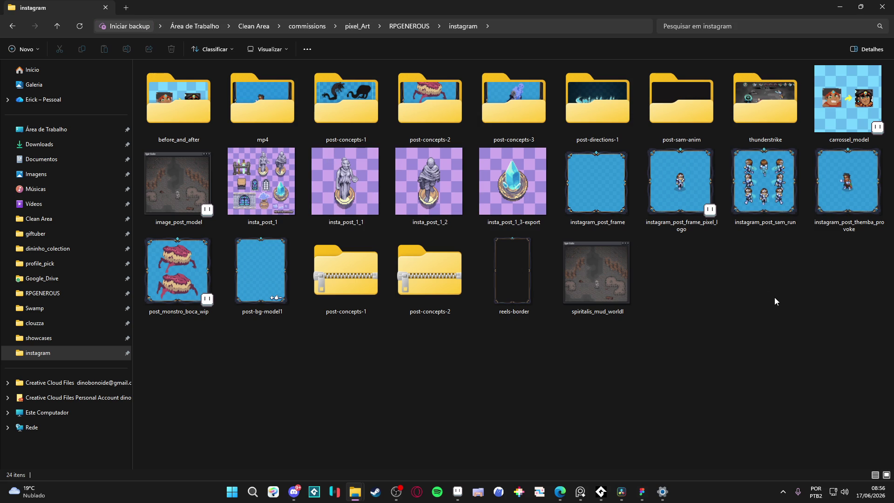
pyautogui.doubleClick(765, 102)
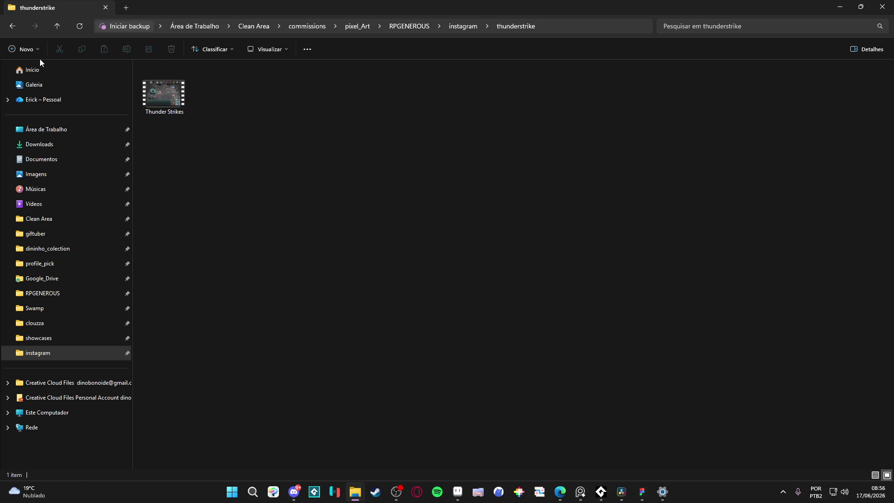
pyautogui.click(15, 28)
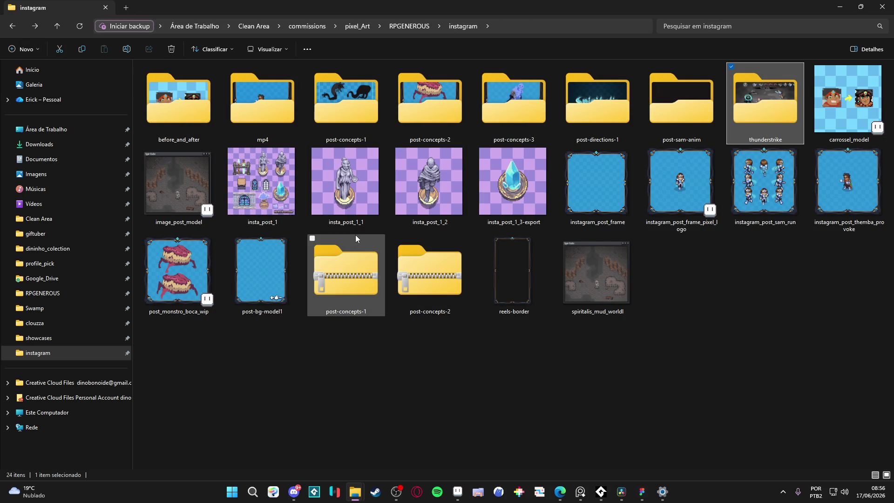
pyautogui.doubleClick(240, 112)
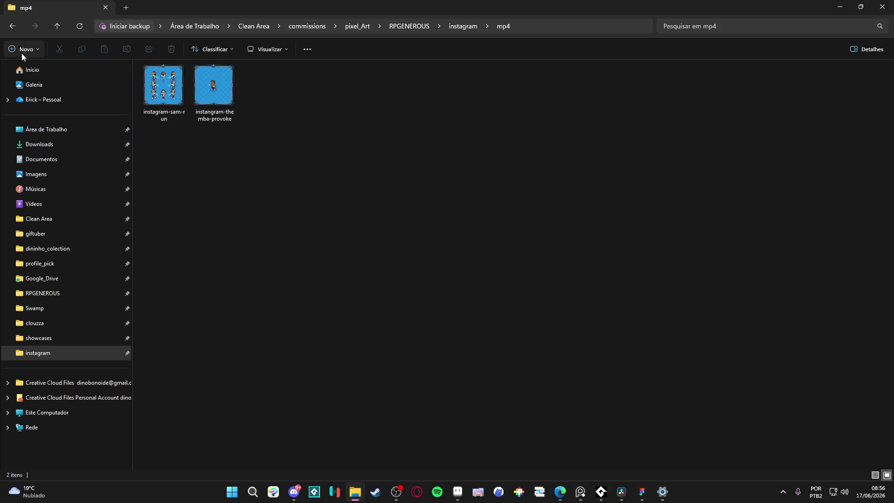
pyautogui.click(12, 26)
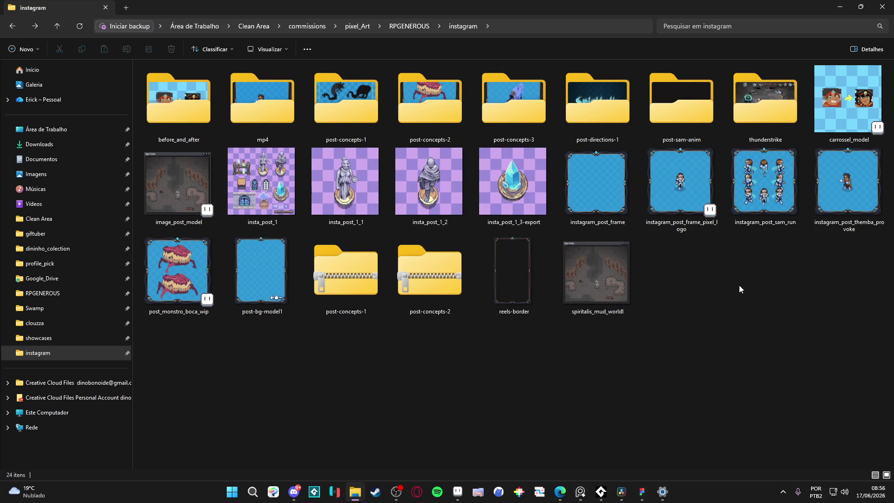
# Step: Minimize DaVinci Resolve and locate reels-thunderstrike in RPGENEROUS > content > reels
pyautogui.click(622, 491)
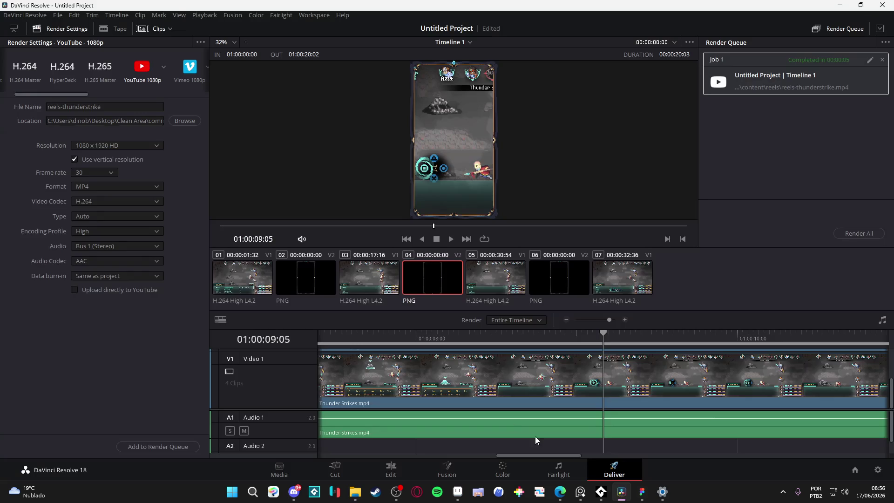
pyautogui.click(840, 6)
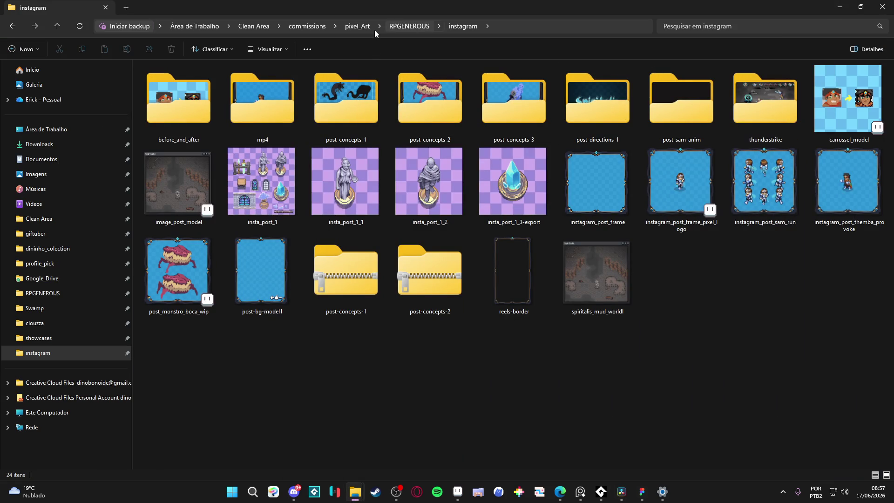
pyautogui.click(411, 27)
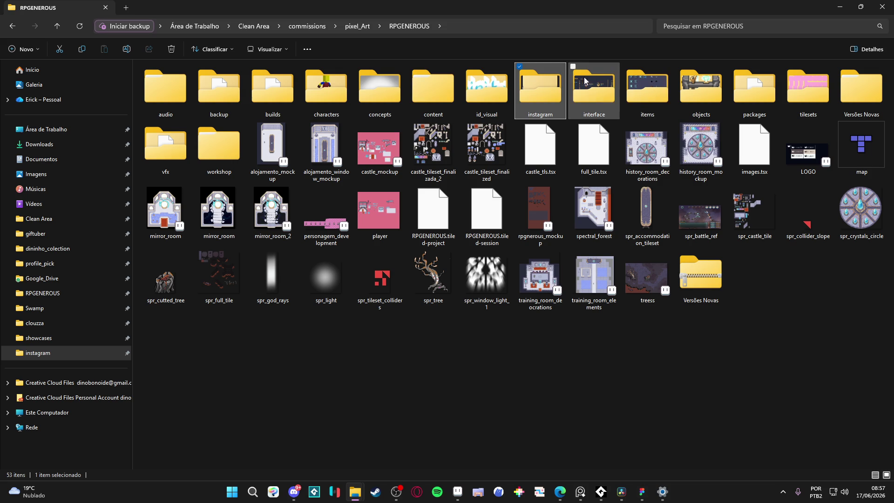
pyautogui.press('c')
pyautogui.doubleClick(432, 100)
pyautogui.doubleClick(181, 85)
pyautogui.click(214, 102)
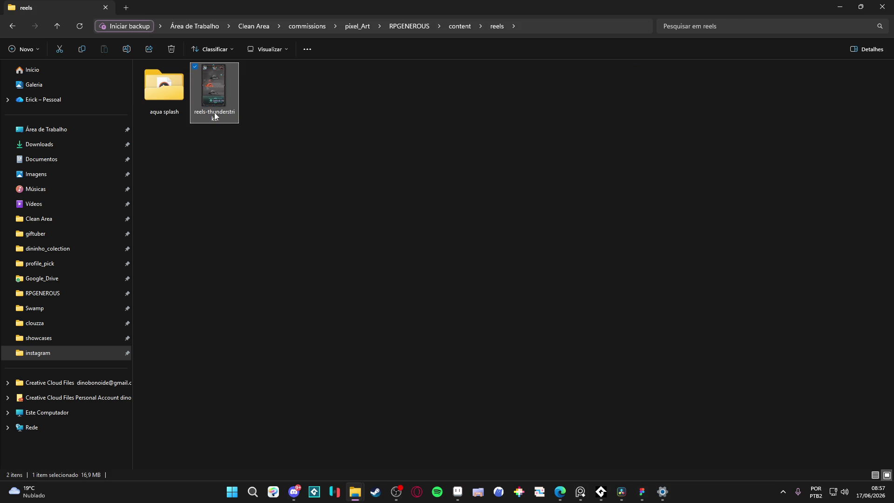
# Step: Open instagram > reels and play the reels-thunderstrike video
pyautogui.click(13, 26)
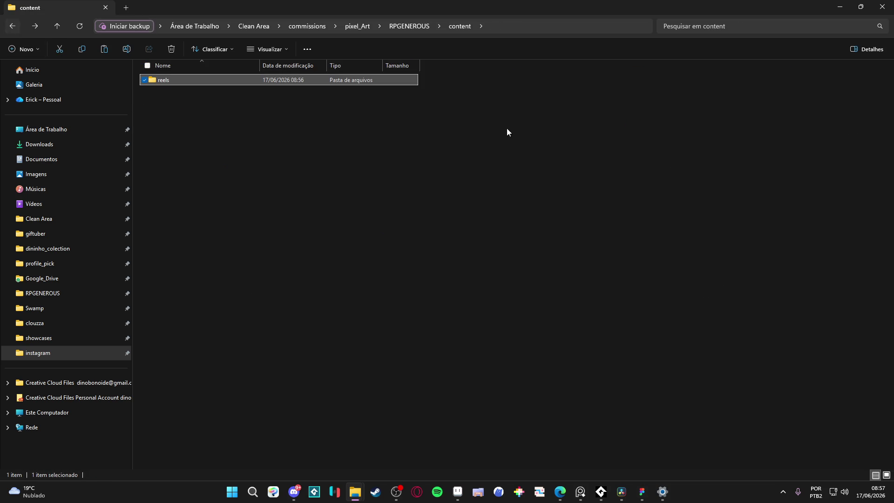
pyautogui.click(13, 26)
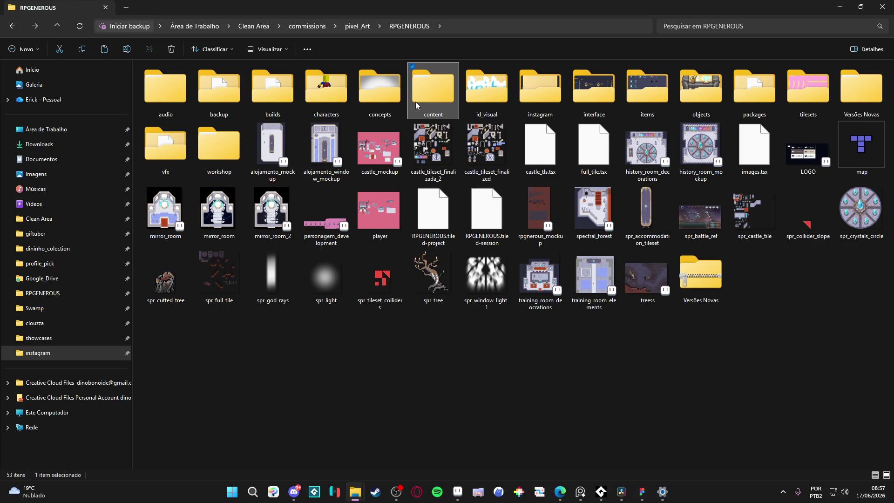
pyautogui.doubleClick(415, 101)
pyautogui.click(14, 27)
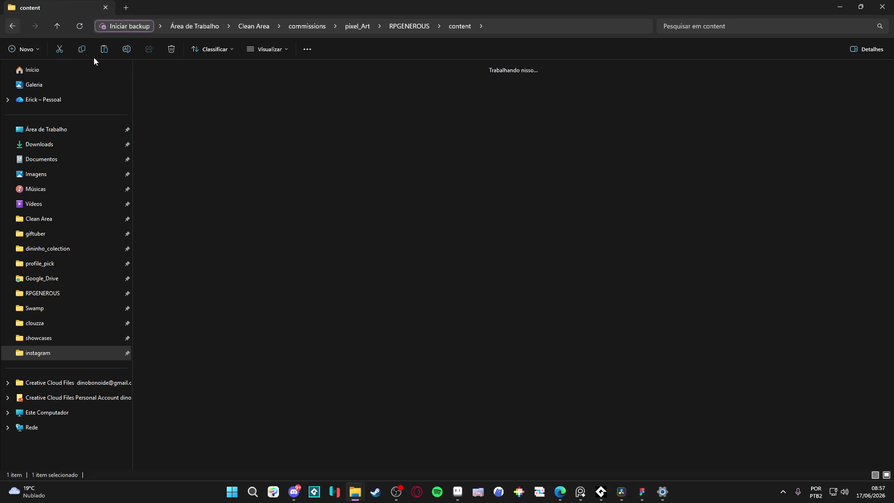
pyautogui.doubleClick(535, 85)
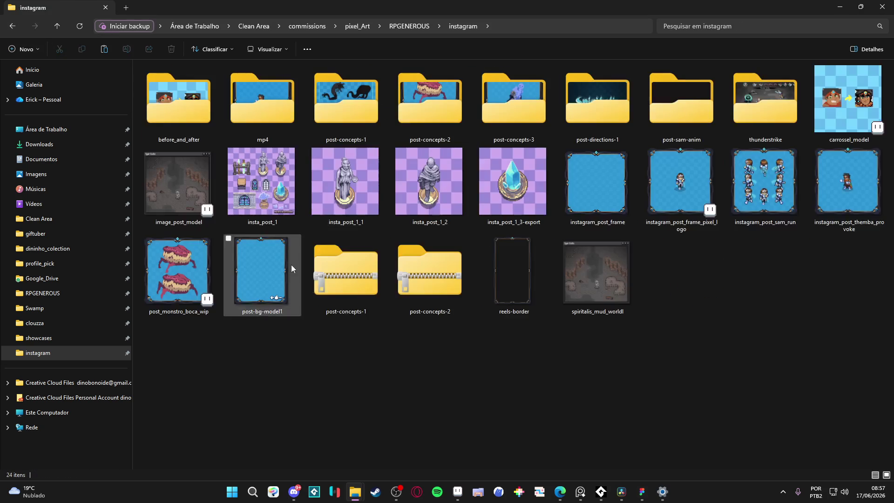
pyautogui.doubleClick(765, 100)
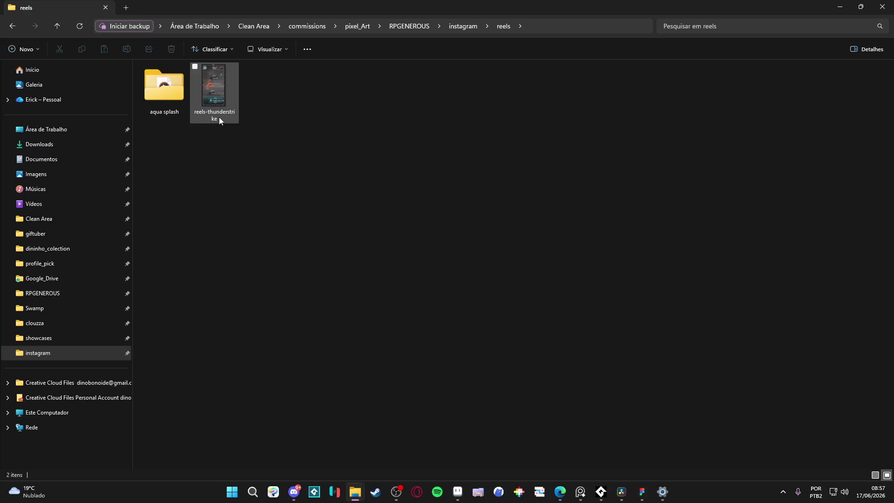
pyautogui.doubleClick(212, 105)
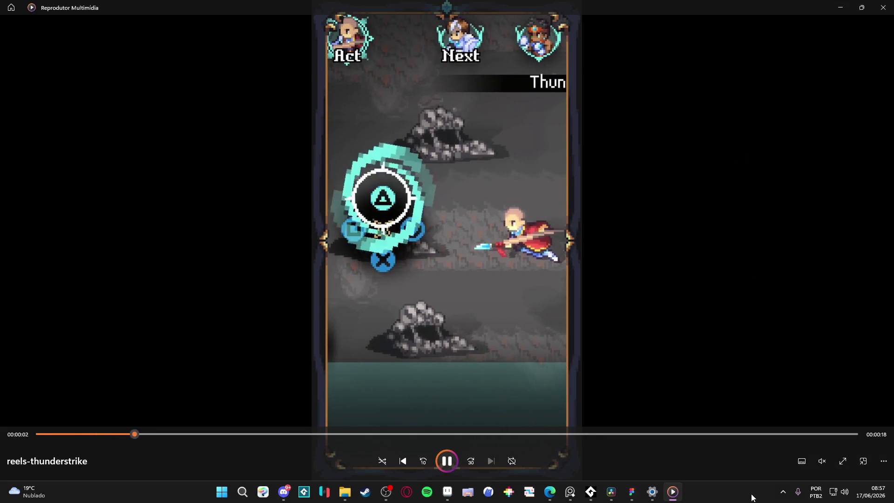
# Step: Unmute the reels-thunderstrike playback, watch it, then close Media Player and File Explorer
pyautogui.click(823, 461)
pyautogui.click(853, 439)
pyautogui.moveTo(673, 492)
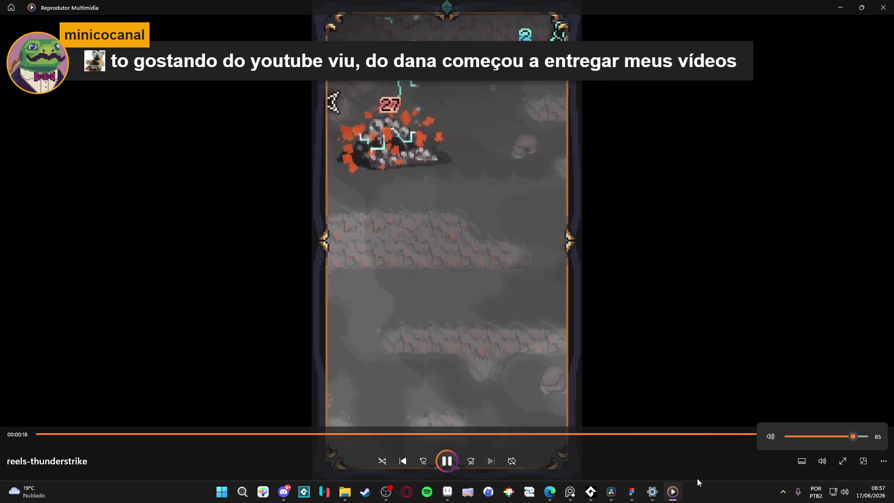
pyautogui.click(883, 7)
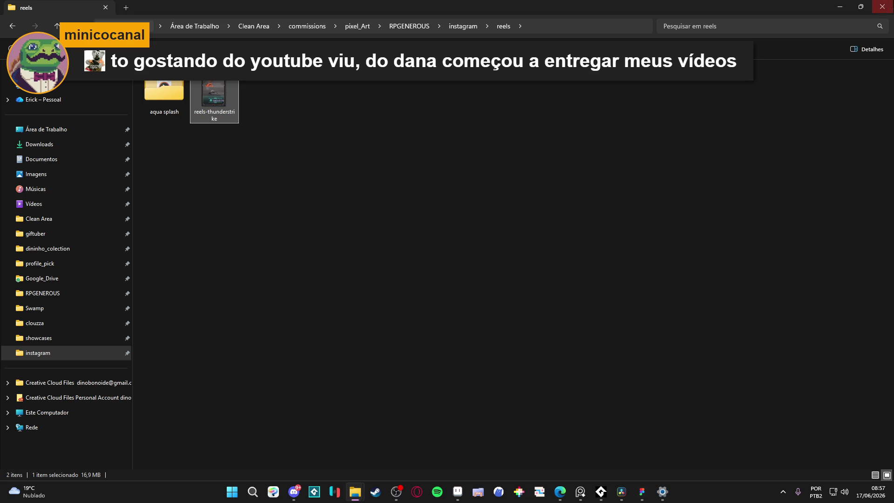
pyautogui.click(882, 7)
# Step: Close the empty Sprite-0001 document so only reels-border.png remains, then minimize Aseprite
pyautogui.moveTo(421, 172); pyautogui.dragTo(469, 190)
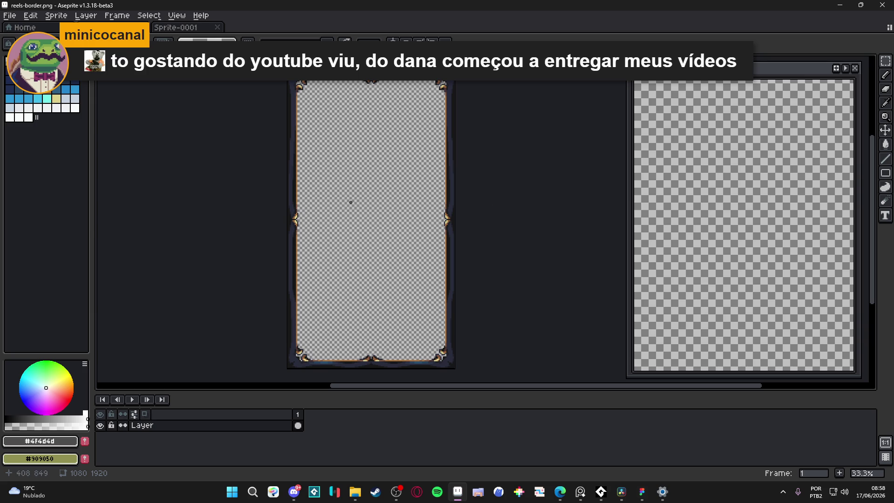
pyautogui.hotkey('alt', 'Tab')
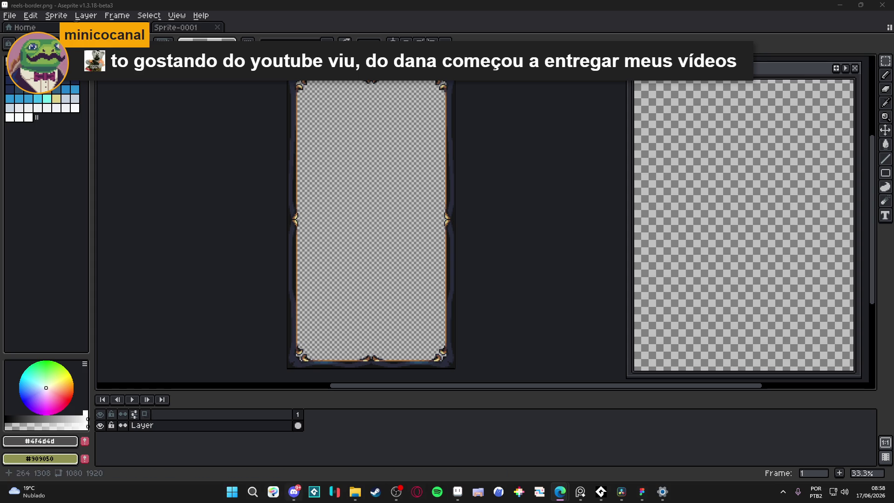
pyautogui.click(176, 28)
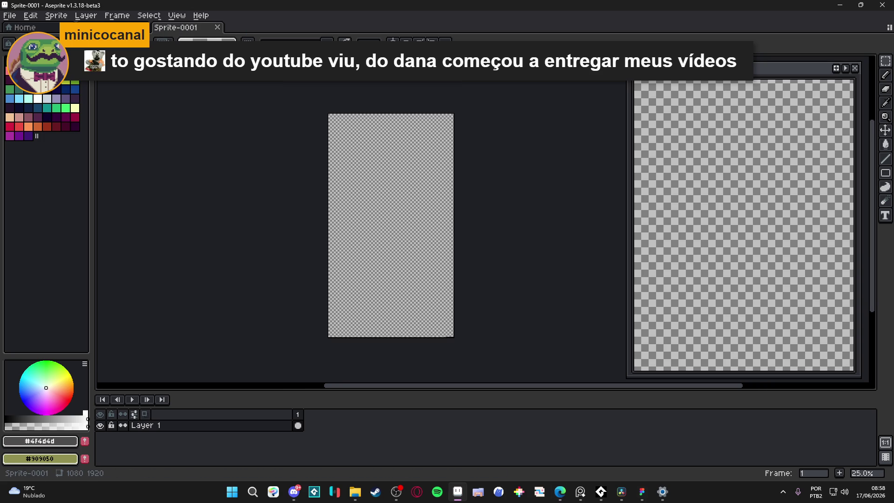
pyautogui.click(217, 28)
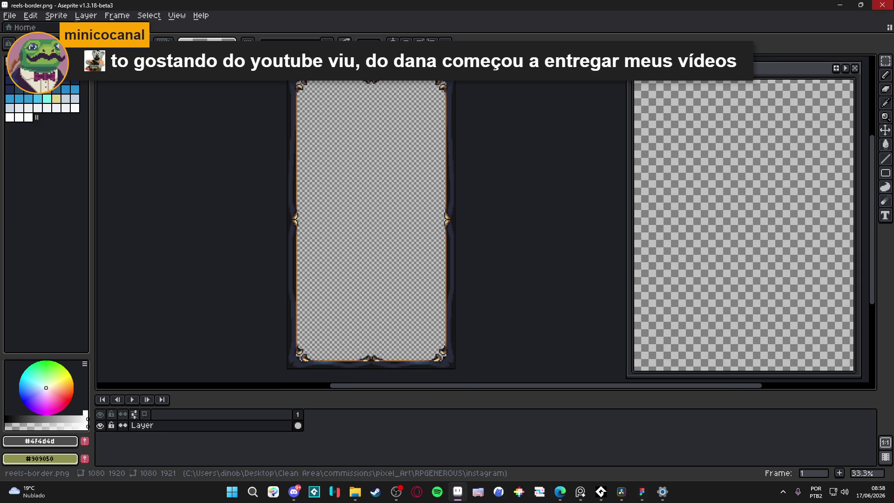
pyautogui.click(840, 5)
# Step: Pan the Figma canvas, select and deselect the instagram-post-1-page-3 frame, then minimize Figma
pyautogui.scroll(2, 419, 242)
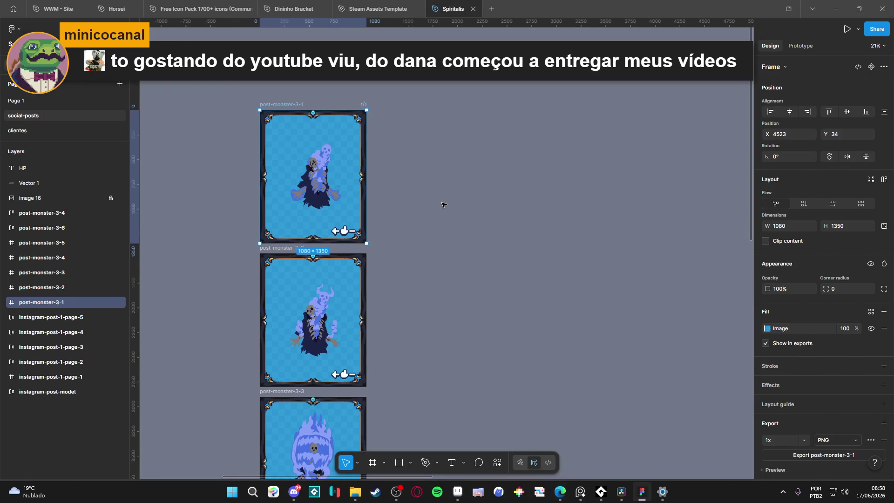
pyautogui.click(379, 238)
pyautogui.scroll(-3, 405, 219)
pyautogui.hscroll(-5, 447, 196)
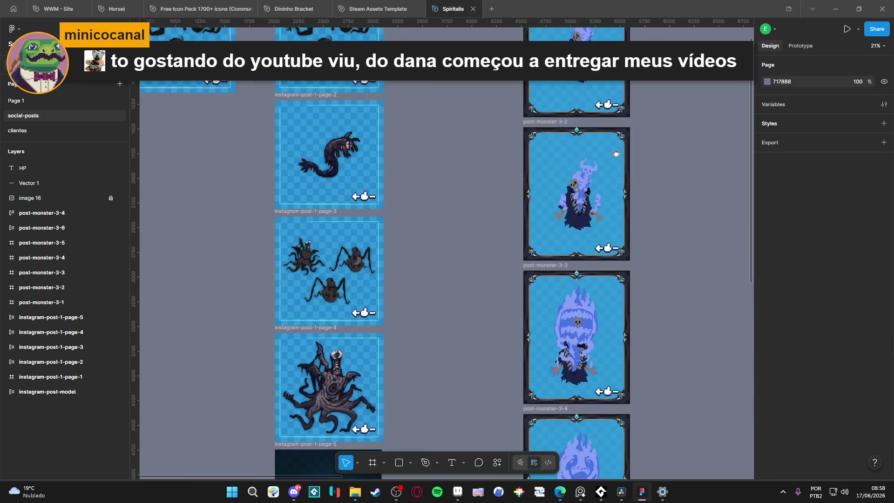
pyautogui.click(333, 154)
pyautogui.click(449, 177)
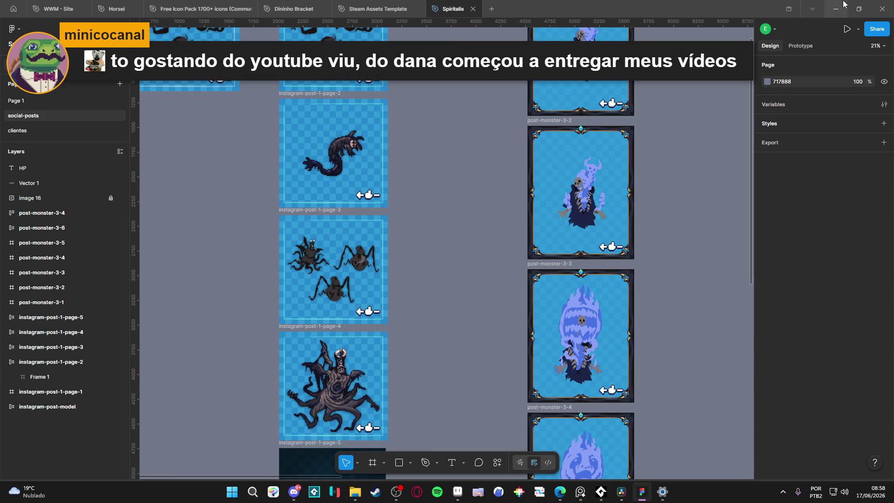
pyautogui.click(836, 8)
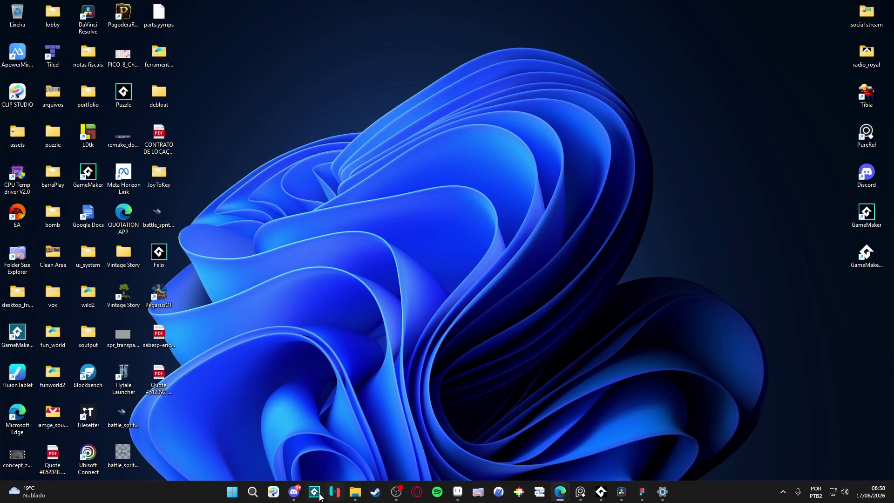
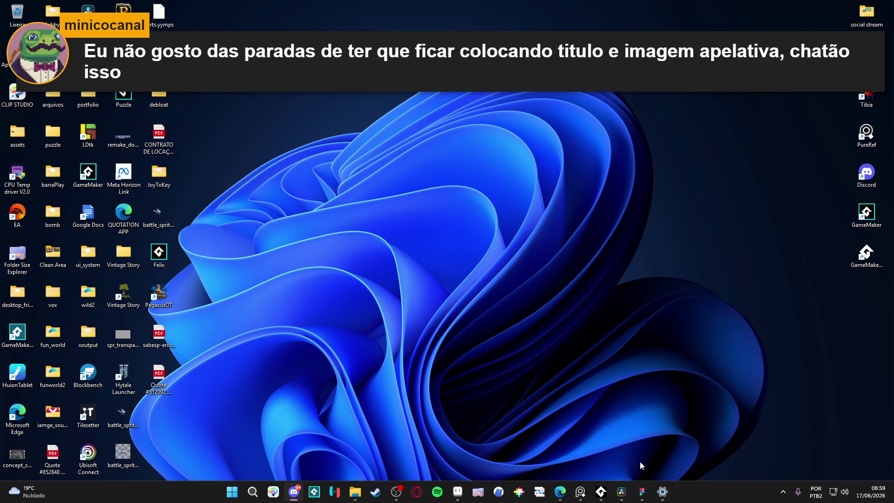
# Step: Launch AudioTitan from the taskbar and turn the system volume down to mute
pyautogui.click(600, 491)
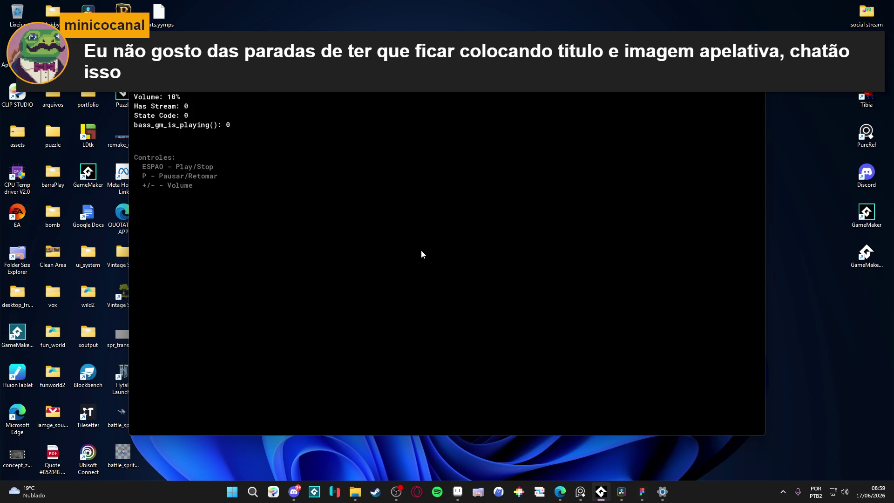
pyautogui.press('XF86AudioRaiseVolume')
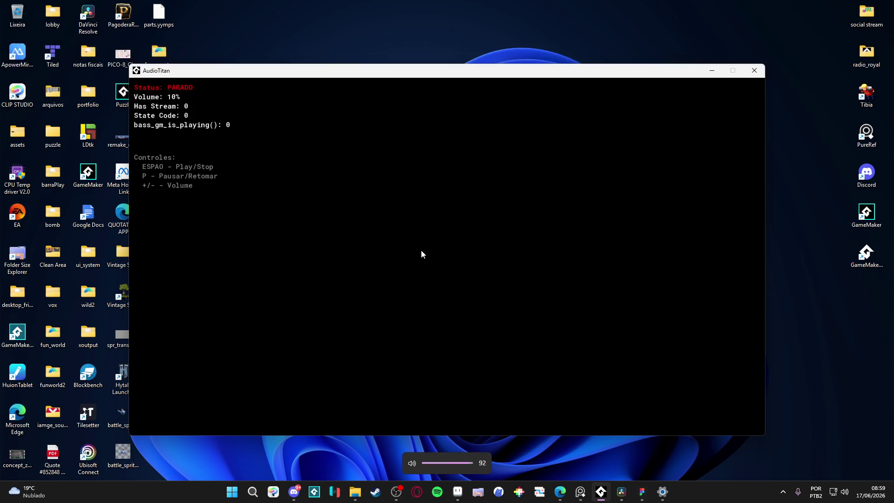
pyautogui.press('XF86AudioLowerVolume')
pyautogui.press('XF86AudioLowerVolume')
pyautogui.press('XF86AudioLowerVolume')
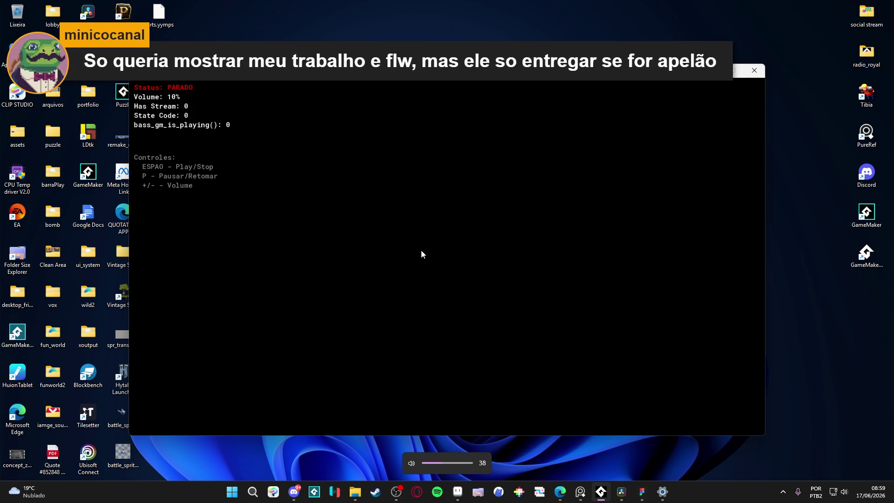
pyautogui.press('XF86AudioLowerVolume')
pyautogui.press('XF86AudioLowerVolume')
pyautogui.press('XF86AudioLowerVolume')
# Step: Start the music stream and bring up the reels folder window in File Explorer
pyautogui.press('space')
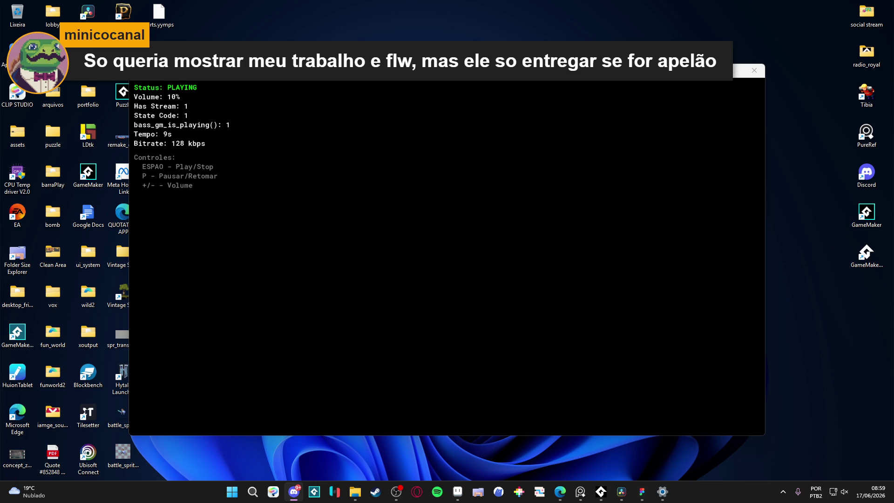
pyautogui.moveTo(354, 488)
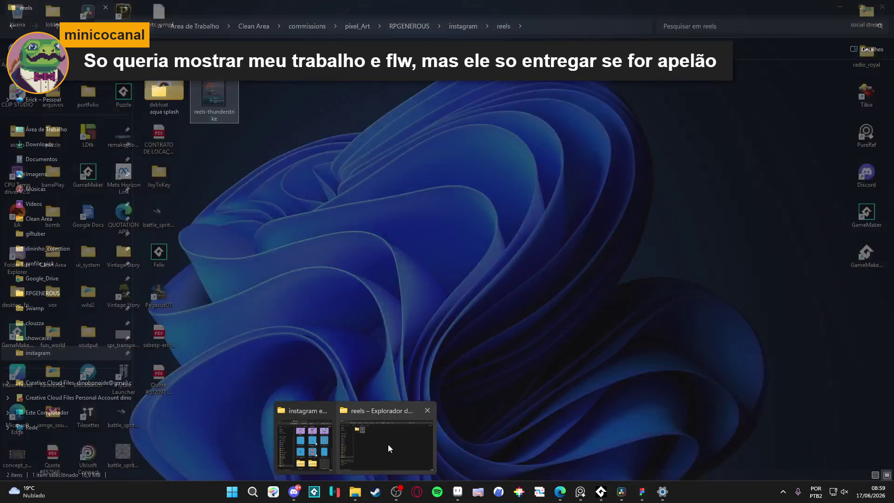
pyautogui.click(387, 444)
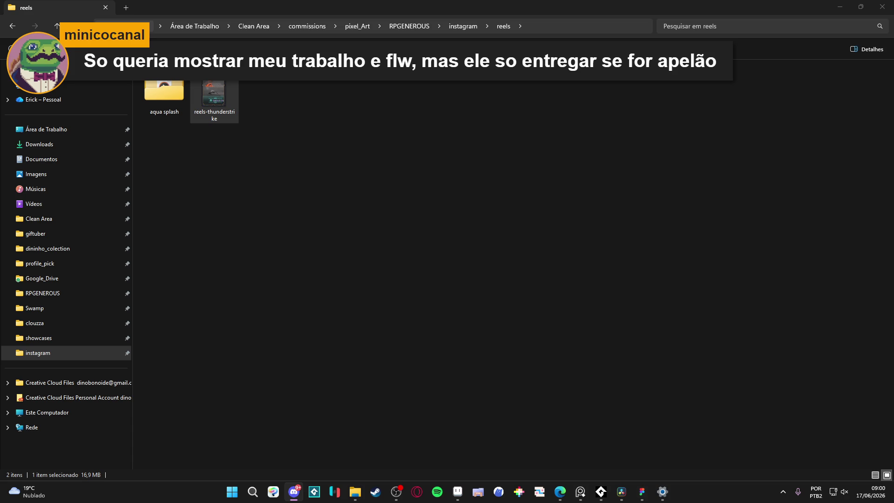
pyautogui.hotkey('alt', 'Tab')
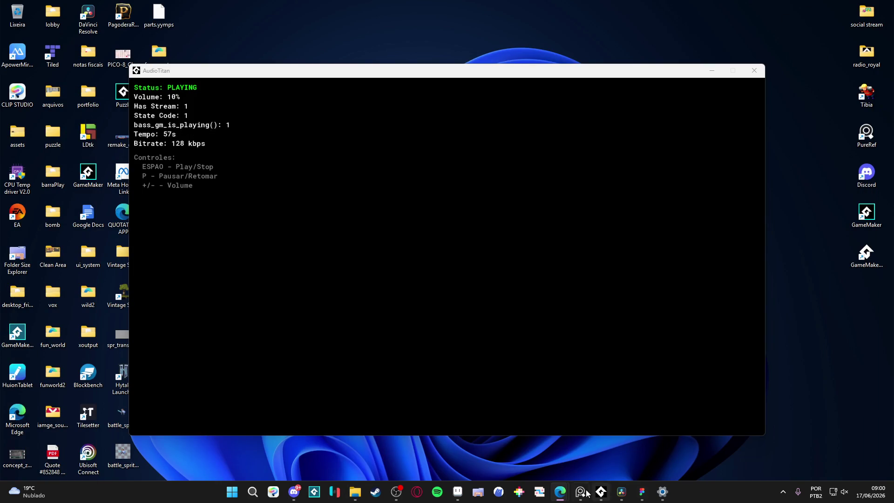
# Step: Bring Aseprite to the front and close the reels-border.png sprite, leaving the Home page
pyautogui.moveTo(463, 497)
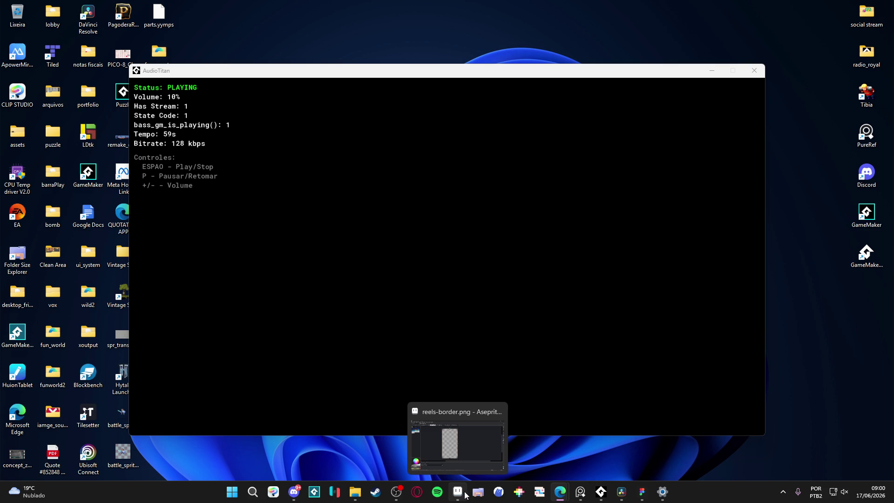
pyautogui.click(463, 494)
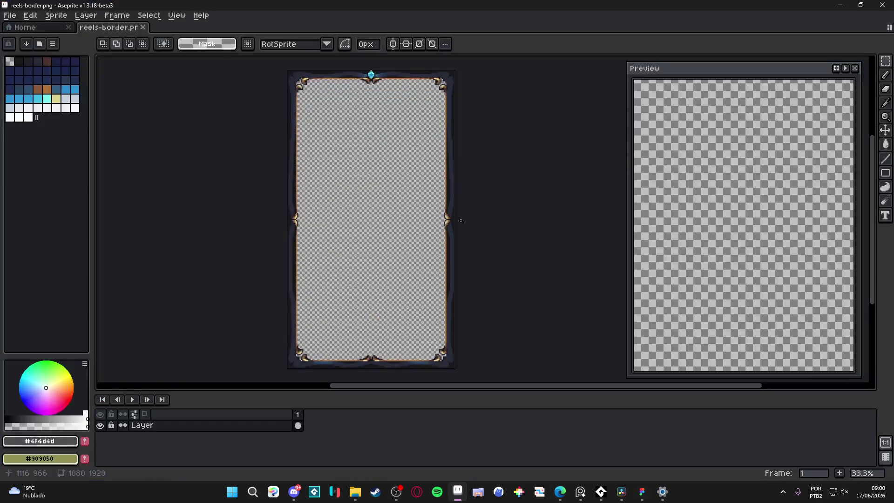
pyautogui.click(47, 28)
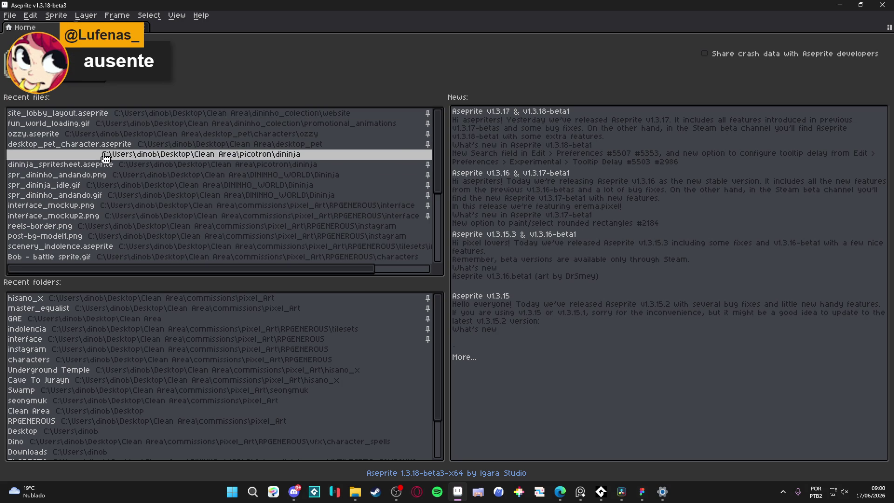
# Step: Run the Pixel Projects script, choose Indolence, swap to its files and close the dialog
pyautogui.click(10, 15)
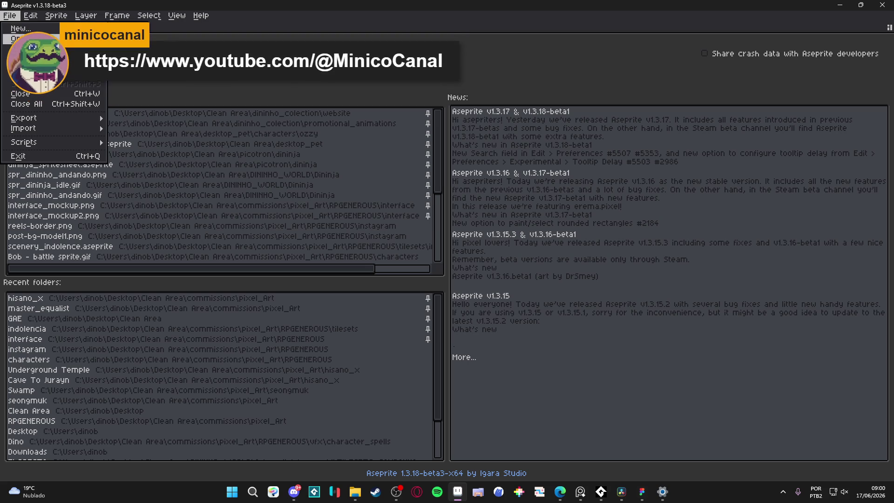
pyautogui.click(21, 38)
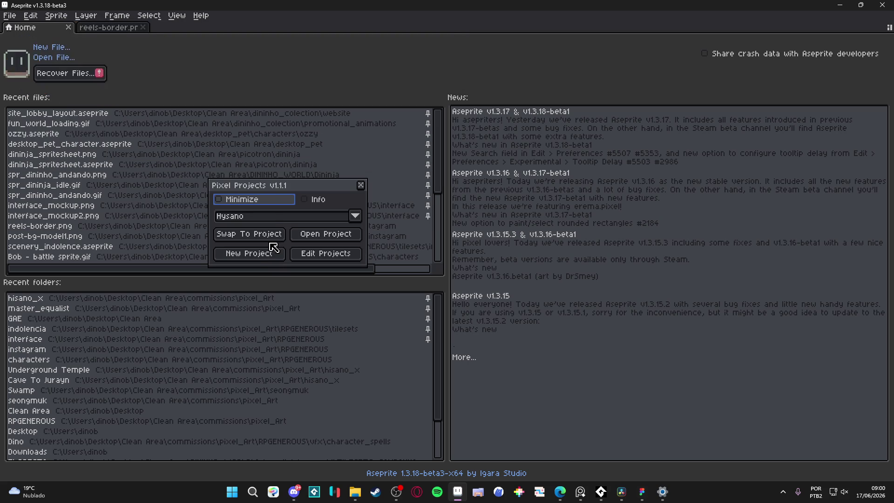
pyautogui.click(269, 218)
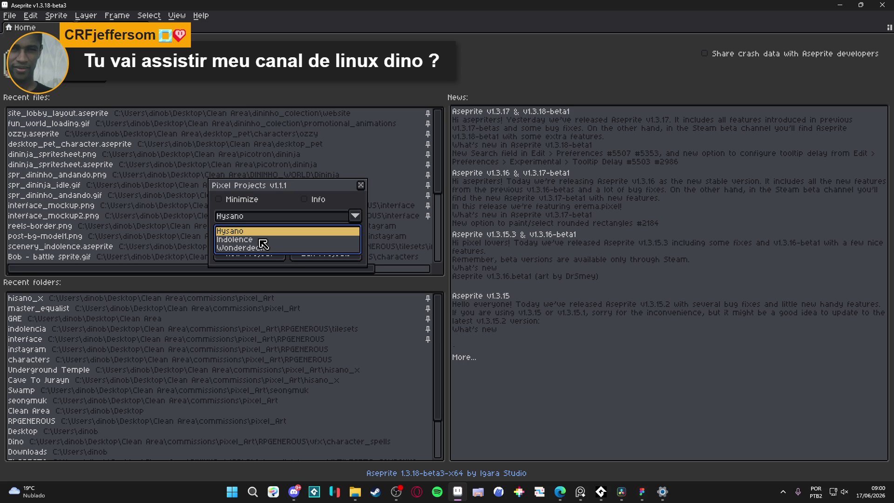
pyautogui.click(260, 240)
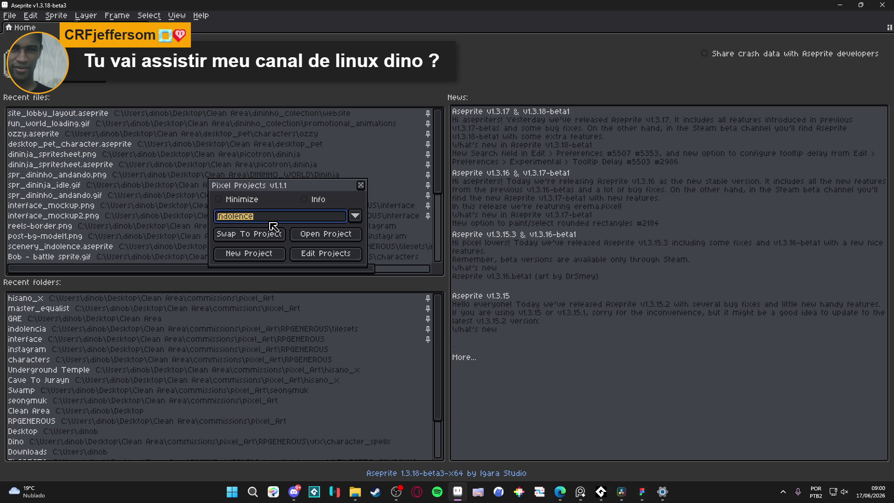
pyautogui.click(267, 238)
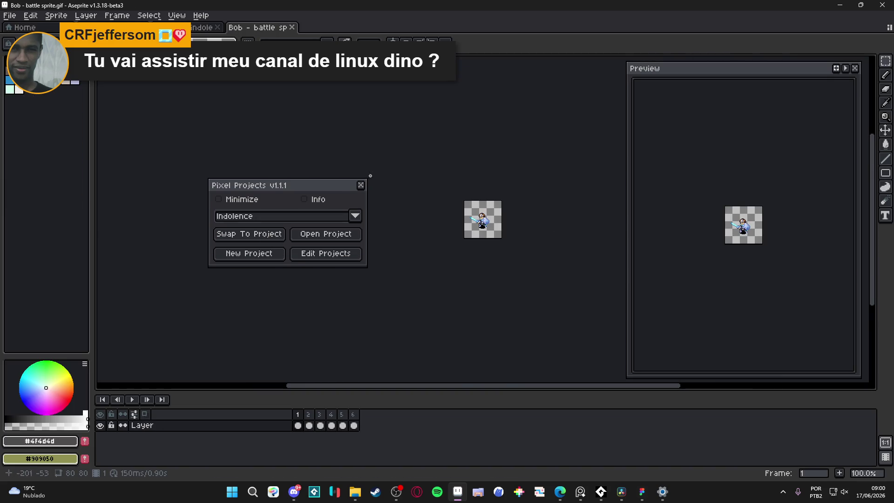
pyautogui.click(360, 185)
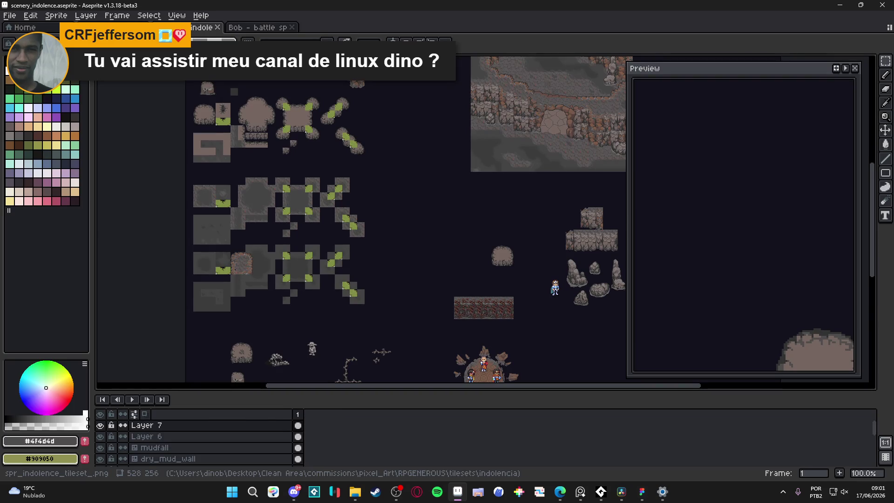
# Step: Zoom and pan to centre the cave entrance tile, then switch to the YouTube browser
pyautogui.scroll(3, 471, 144)
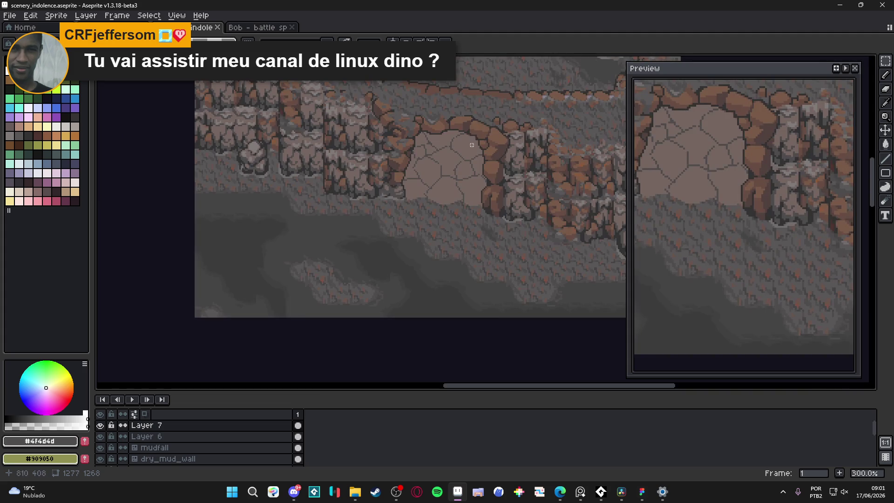
pyautogui.moveTo(471, 145); pyautogui.dragTo(386, 182)
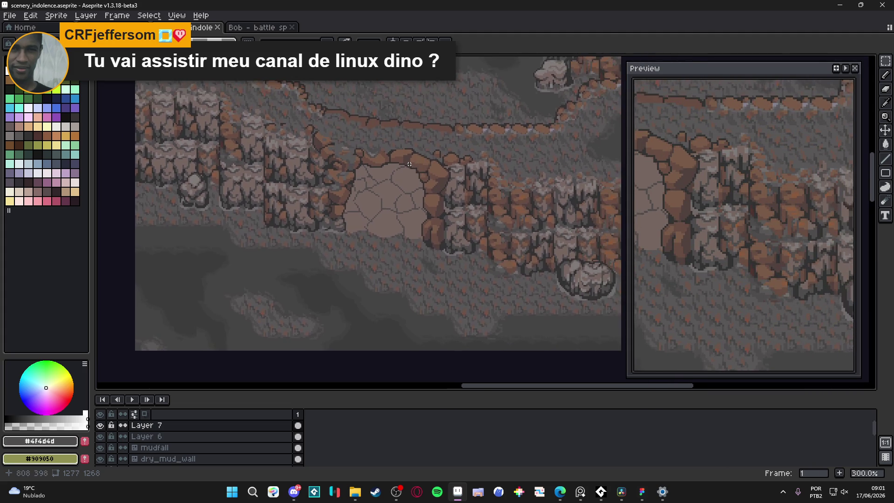
pyautogui.scroll(1, 377, 196)
pyautogui.hotkey('alt', 'Tab')
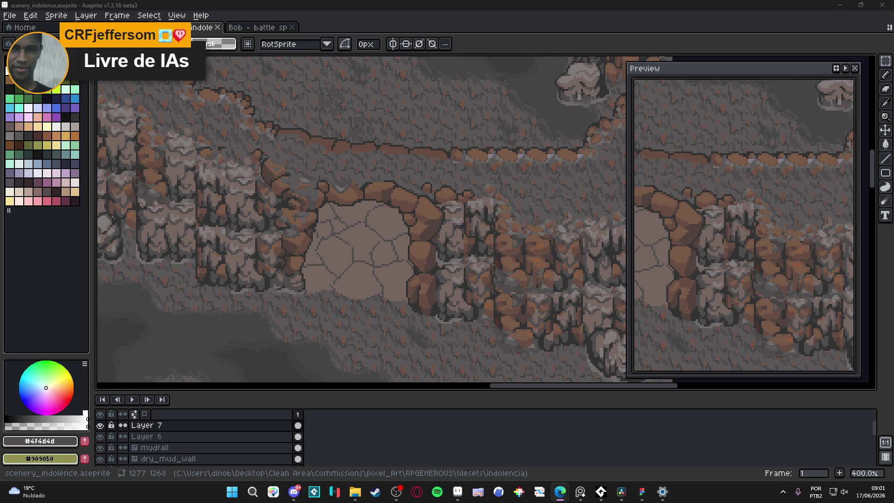
pyautogui.hotkey('alt', 'Tab')
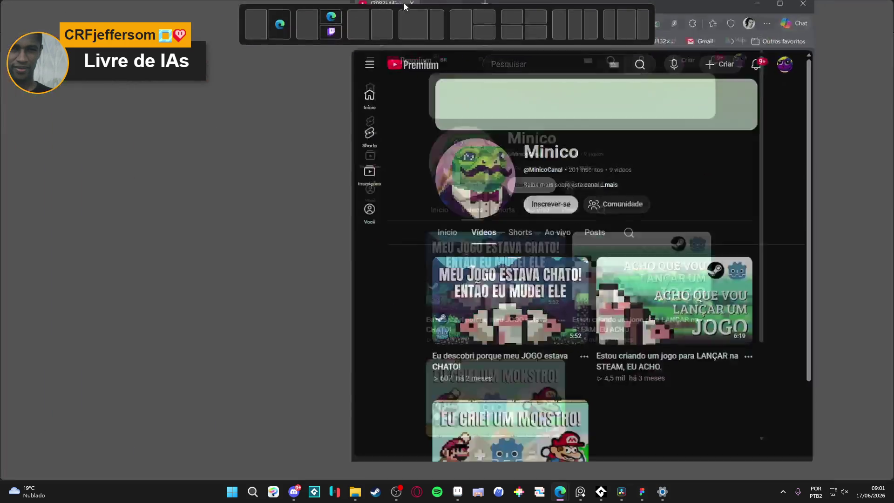
# Step: Open the video about launching a game on Steam and raise the system volume
pyautogui.moveTo(452, 335)
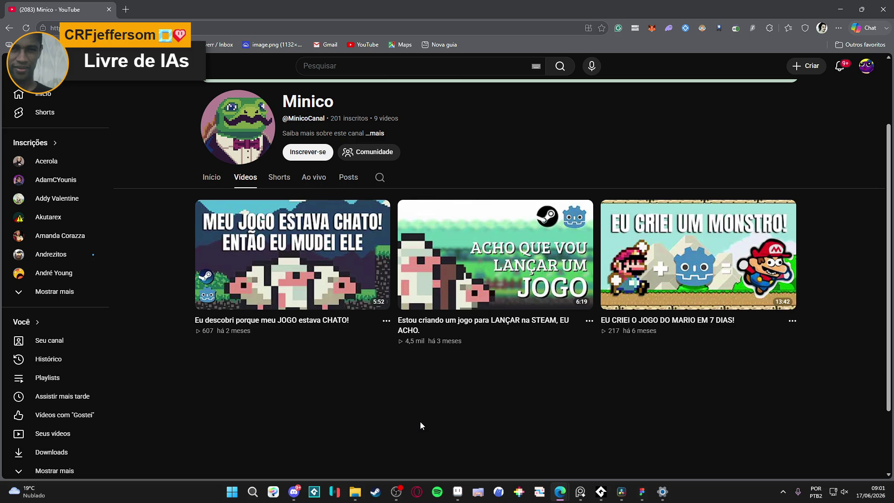
pyautogui.moveTo(530, 302)
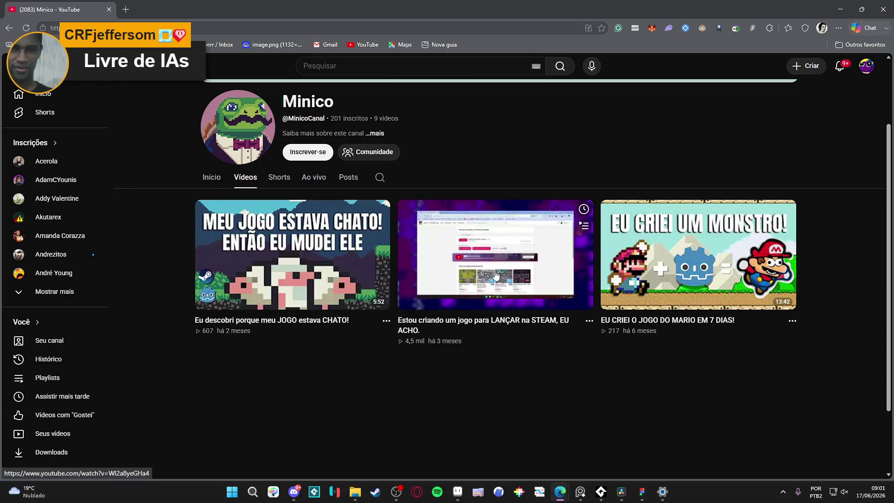
pyautogui.click(419, 306)
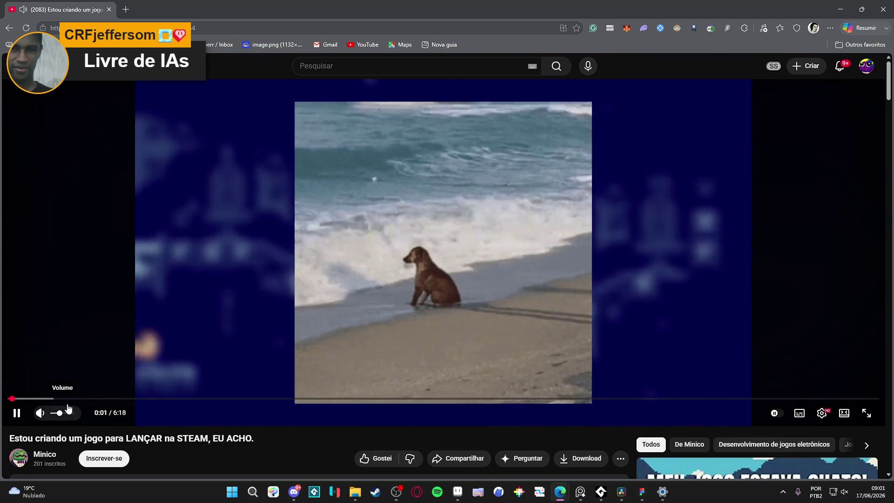
pyautogui.press('XF86AudioRaiseVolume')
pyautogui.press('XF86AudioRaiseVolume')
pyautogui.press('XF86AudioRaiseVolume')
pyautogui.press('XF86AudioRaiseVolume')
pyautogui.press('XF86AudioRaiseVolume')
pyautogui.press('XF86AudioRaiseVolume')
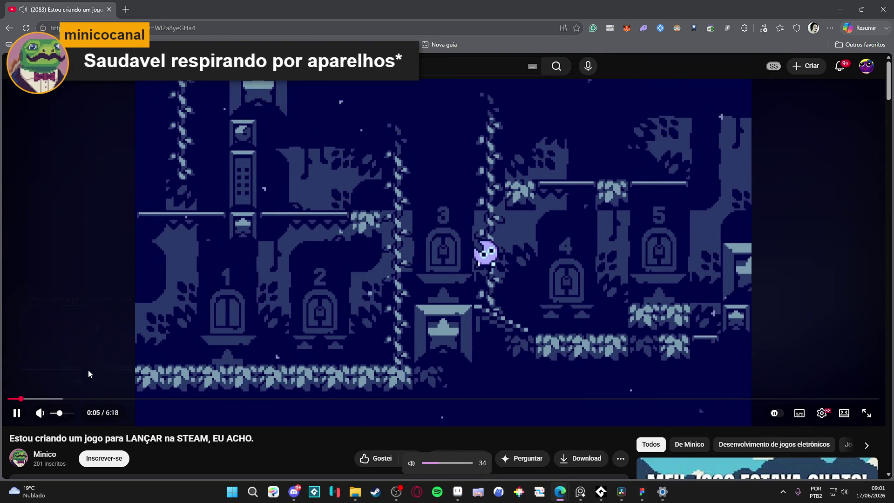
pyautogui.press('XF86AudioRaiseVolume')
pyautogui.press('XF86AudioRaiseVolume')
pyautogui.press('XF86AudioRaiseVolume')
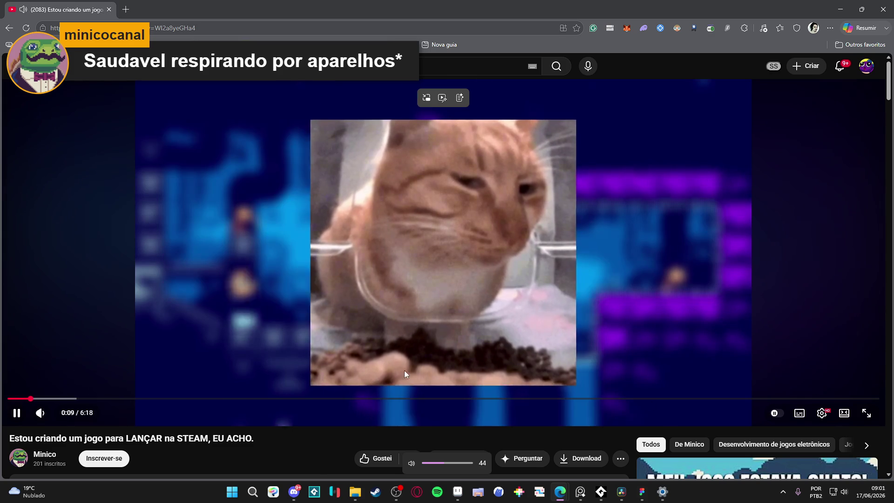
# Step: Pause the video and jump it ahead to 2:12
pyautogui.click(18, 413)
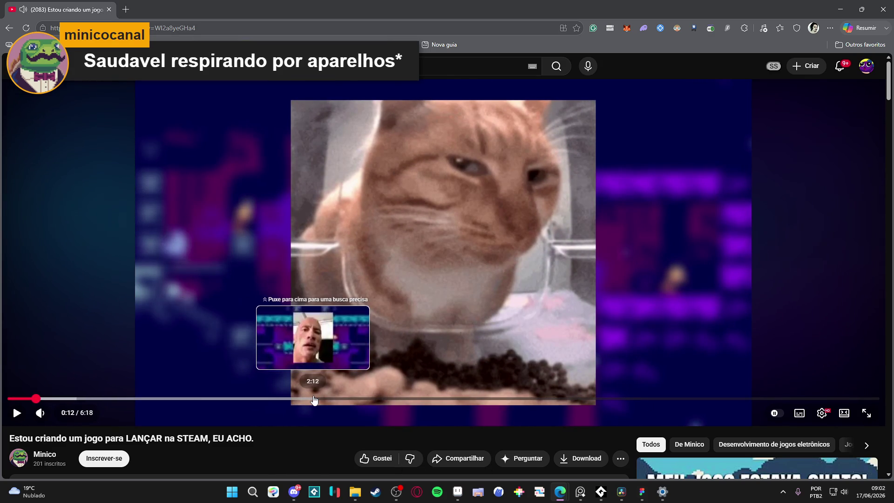
pyautogui.click(314, 399)
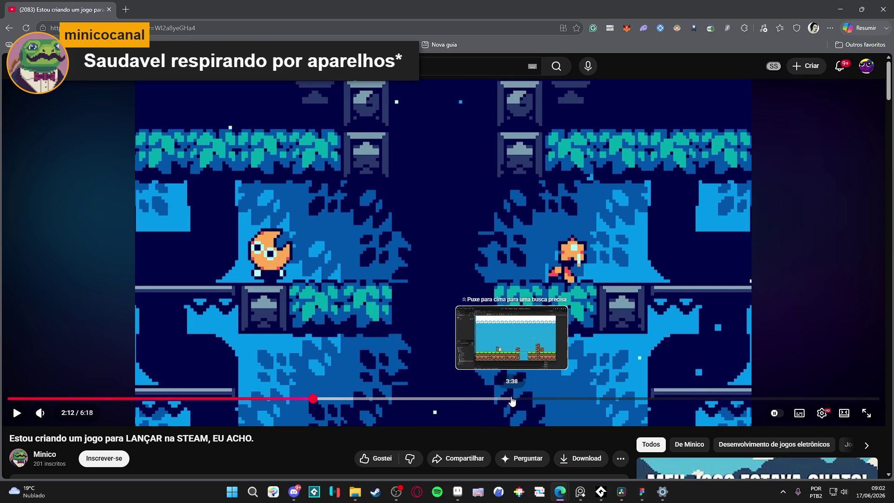
pyautogui.scroll(-6, 501, 399)
pyautogui.scroll(6, 485, 382)
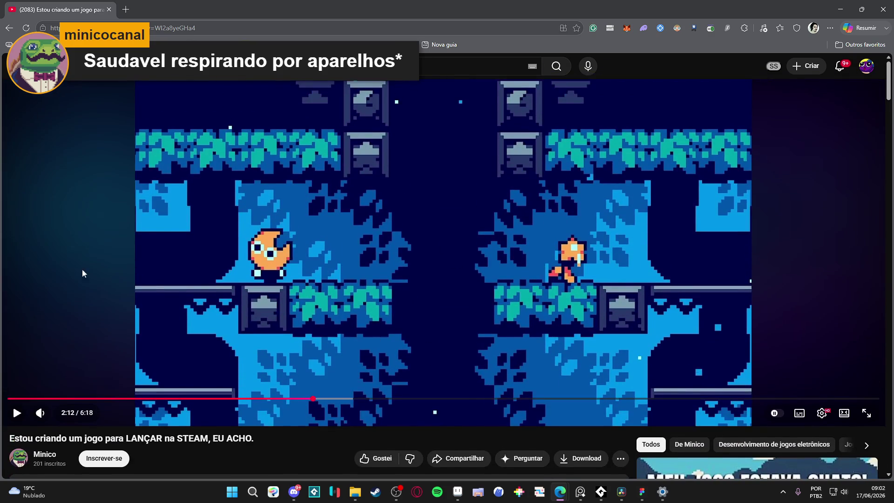
pyautogui.scroll(-4, 365, 258)
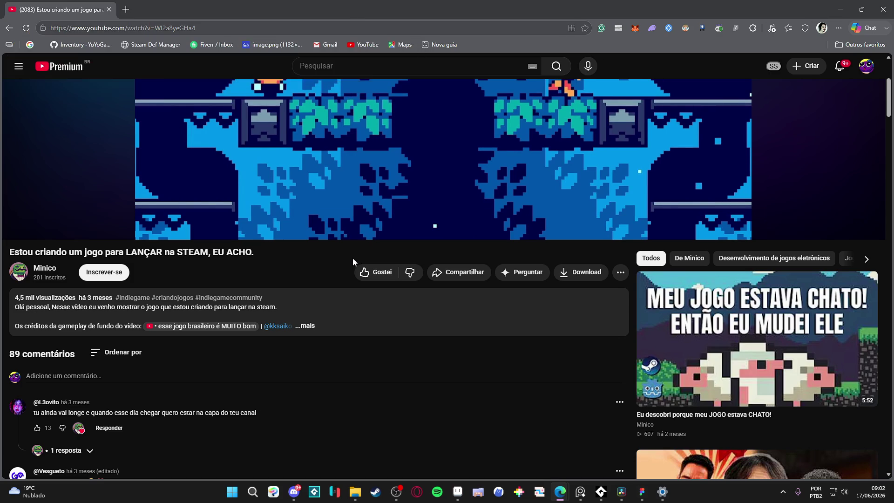
# Step: Readjust the system volume and close the browser window
pyautogui.press('XF86AudioLowerVolume')
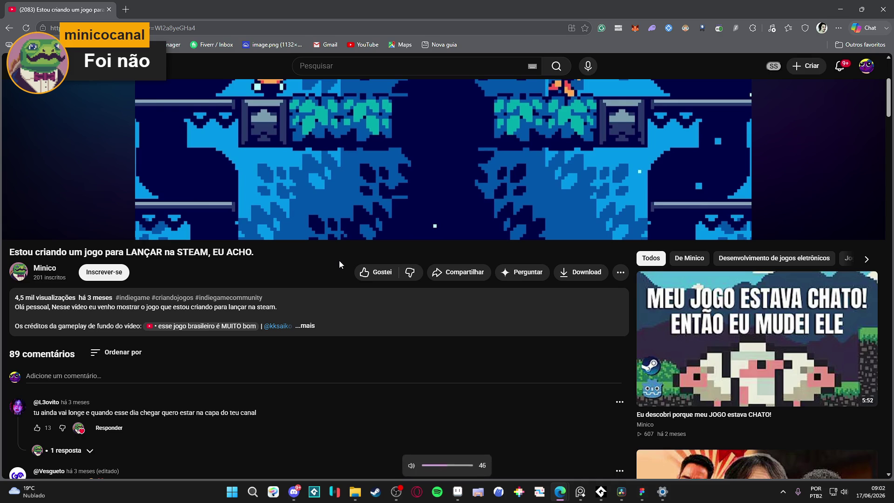
pyautogui.press('XF86AudioLowerVolume')
pyautogui.press('XF86AudioLowerVolume')
pyautogui.press('XF86AudioLowerVolume')
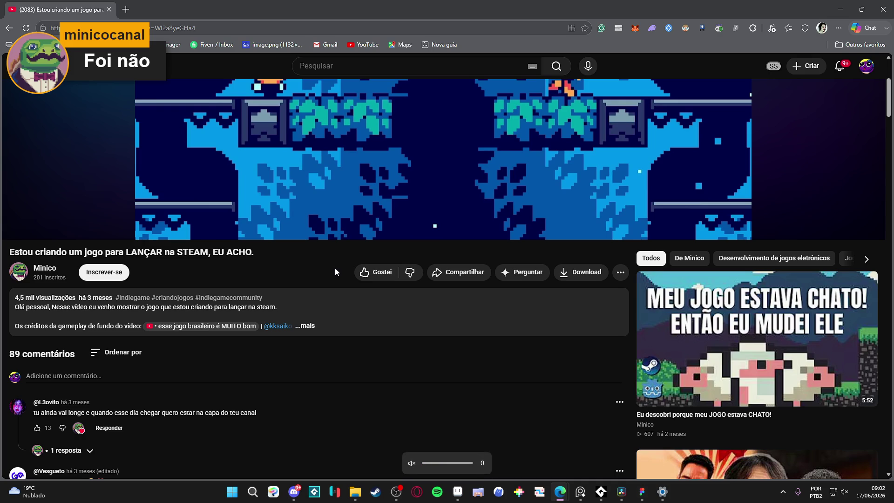
pyautogui.press('XF86AudioRaiseVolume')
pyautogui.scroll(4, 332, 209)
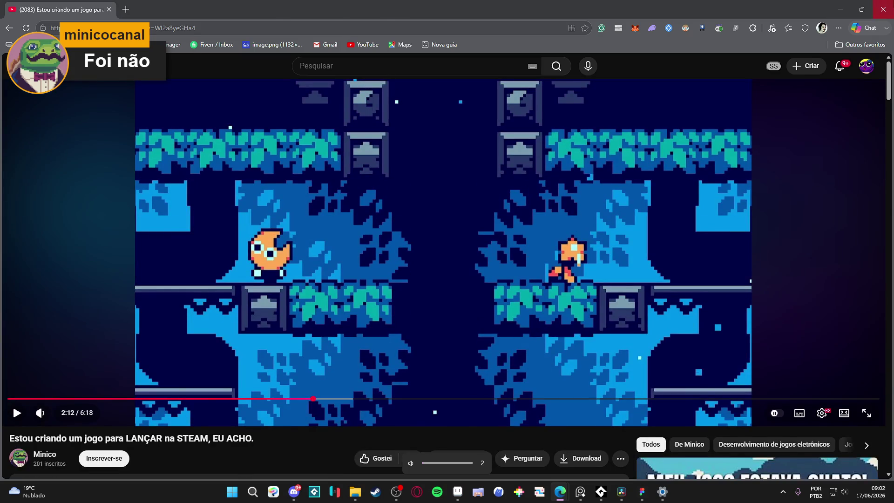
pyautogui.click(883, 9)
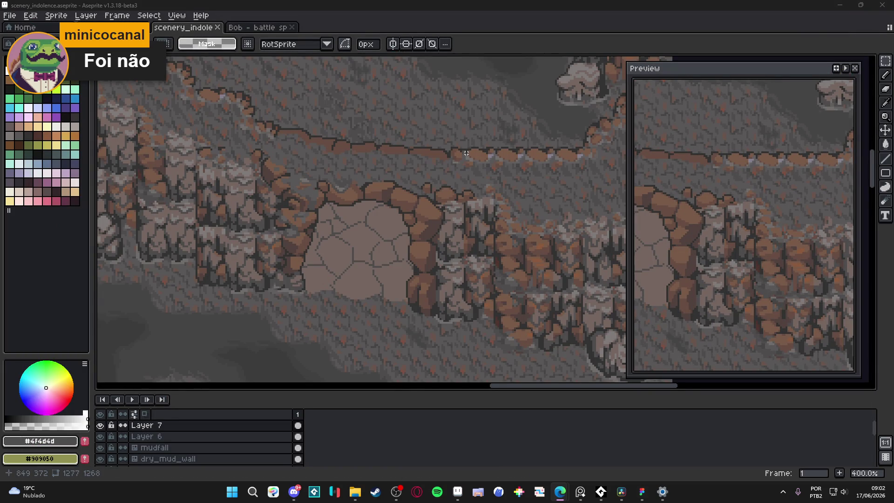
# Step: Return to the scenery sprite, switch to the Pencil (B) and pick a grey from the canvas
pyautogui.click(404, 441)
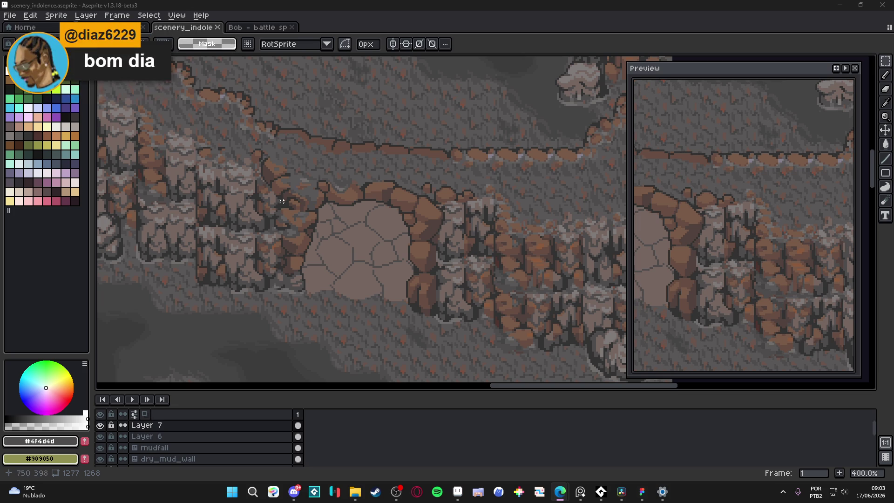
pyautogui.scroll(1, 303, 186)
pyautogui.press('b')
pyautogui.keyDown('alt'); pyautogui.click(307, 186); pyautogui.keyUp('alt')
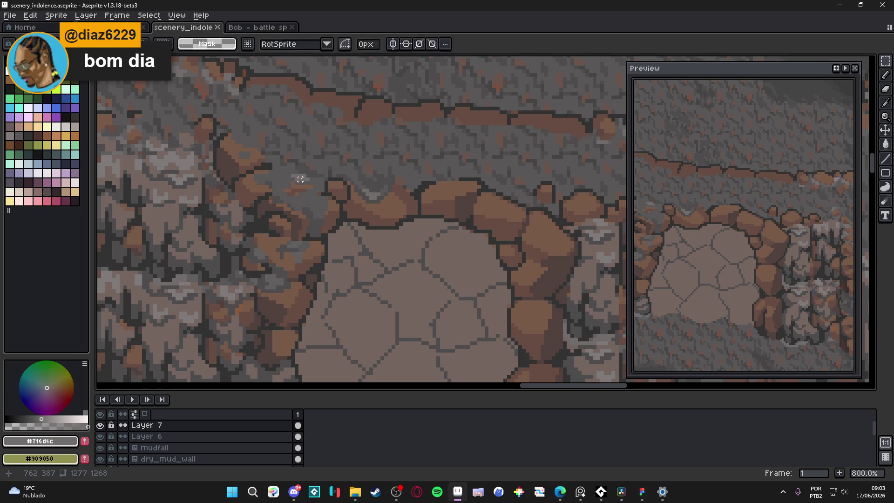
pyautogui.click(308, 186)
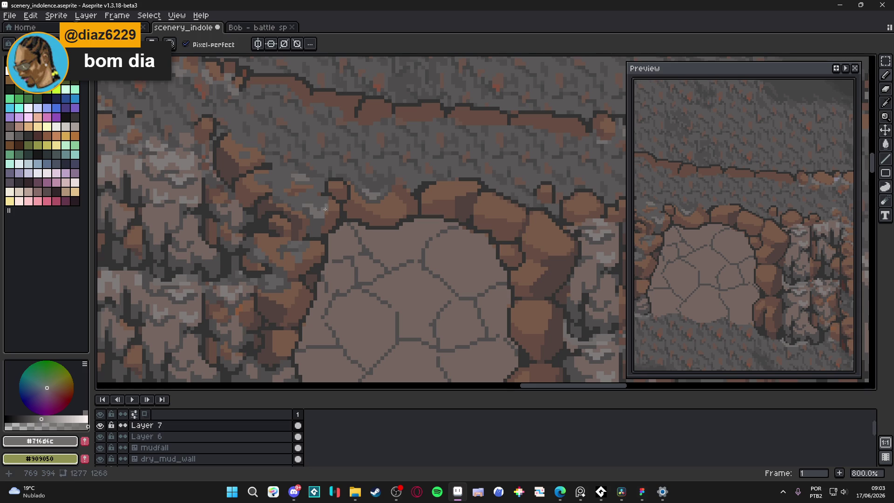
# Step: Eyedrop the greys #595757 and #4f4d4d and the rock brown #785a48 from the canvas
pyautogui.scroll(-3, 327, 205)
pyautogui.scroll(6, 299, 206)
pyautogui.keyDown('alt'); pyautogui.click(298, 207); pyautogui.keyUp('alt')
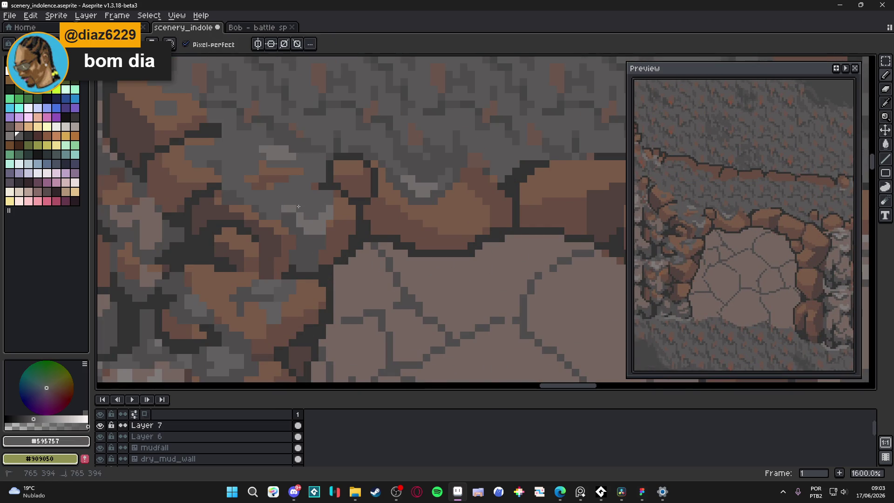
pyautogui.scroll(-3, 298, 206)
pyautogui.scroll(2, 328, 205)
pyautogui.scroll(-1, 327, 244)
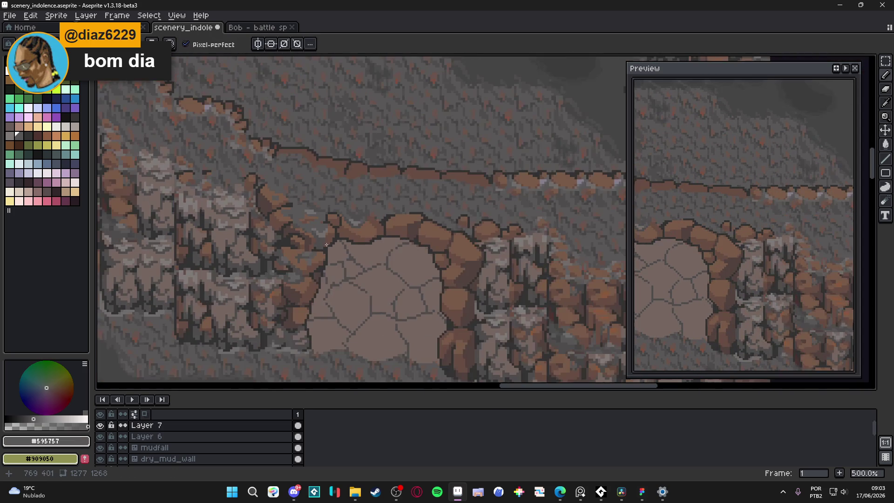
pyautogui.scroll(5, 327, 238)
pyautogui.keyDown('alt'); pyautogui.click(306, 265); pyautogui.keyUp('alt')
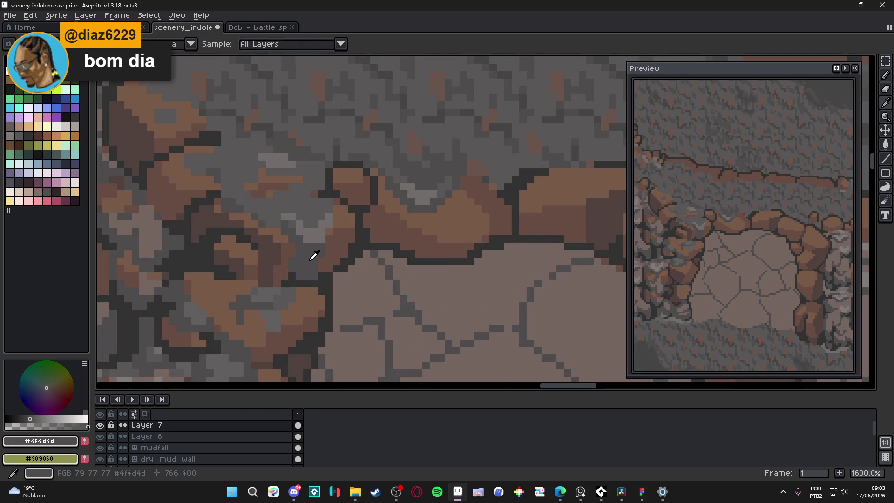
pyautogui.scroll(-5, 313, 259)
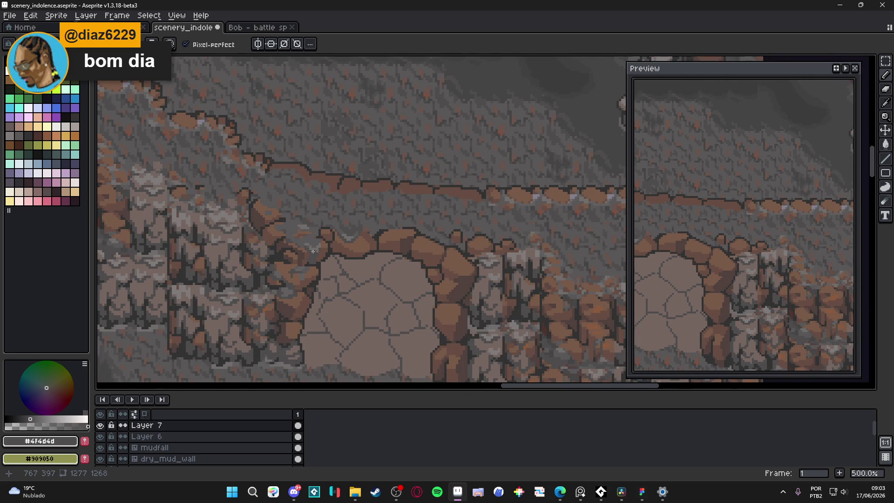
pyautogui.scroll(-1, 316, 262)
pyautogui.scroll(-1, 324, 265)
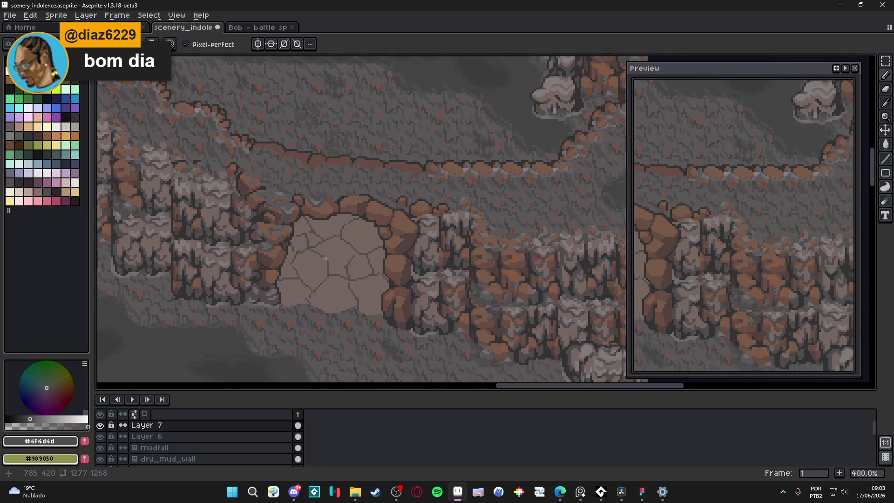
pyautogui.scroll(-1, 359, 236)
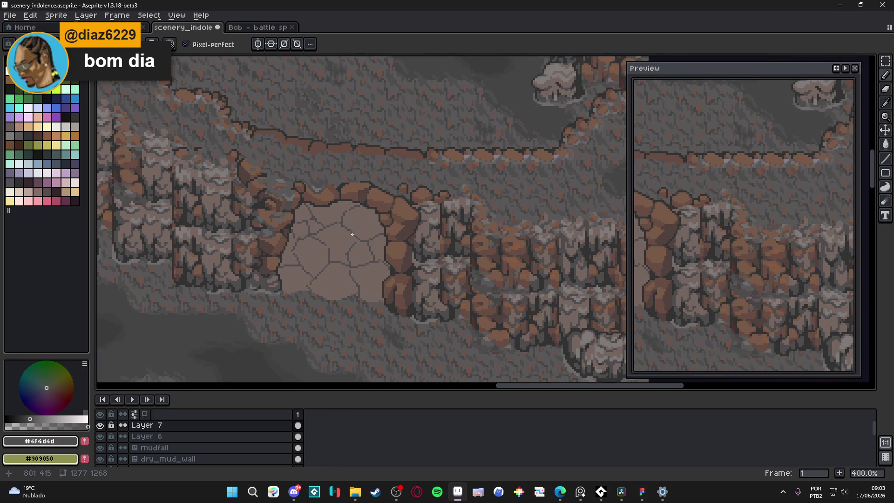
pyautogui.scroll(-1, 365, 226)
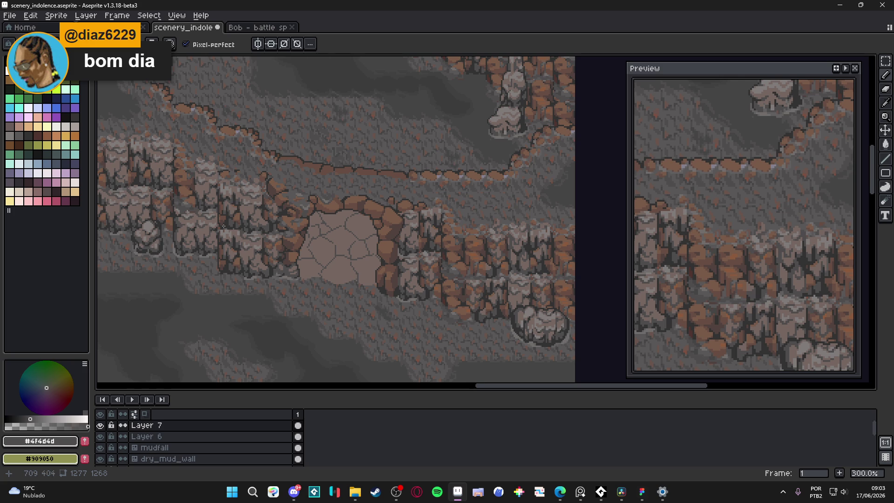
pyautogui.scroll(-1, 401, 253)
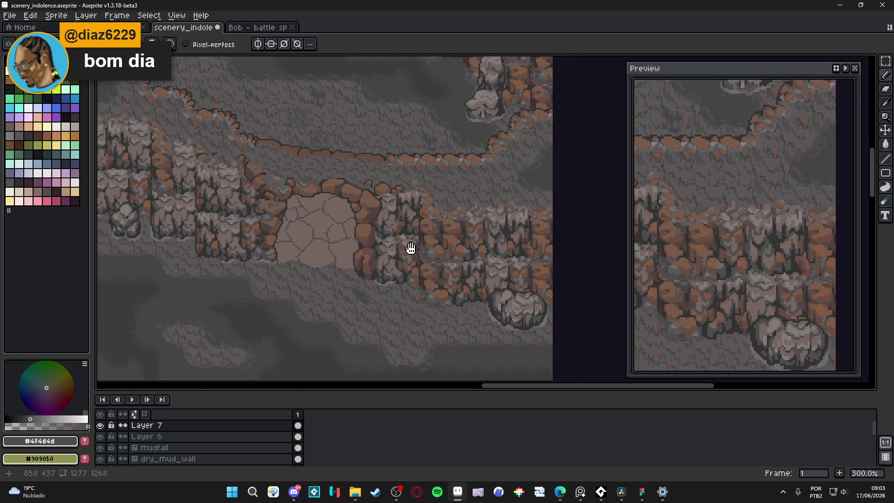
pyautogui.scroll(2, 363, 215)
pyautogui.keyDown('alt'); pyautogui.click(357, 183); pyautogui.keyUp('alt')
pyautogui.scroll(2, 356, 181)
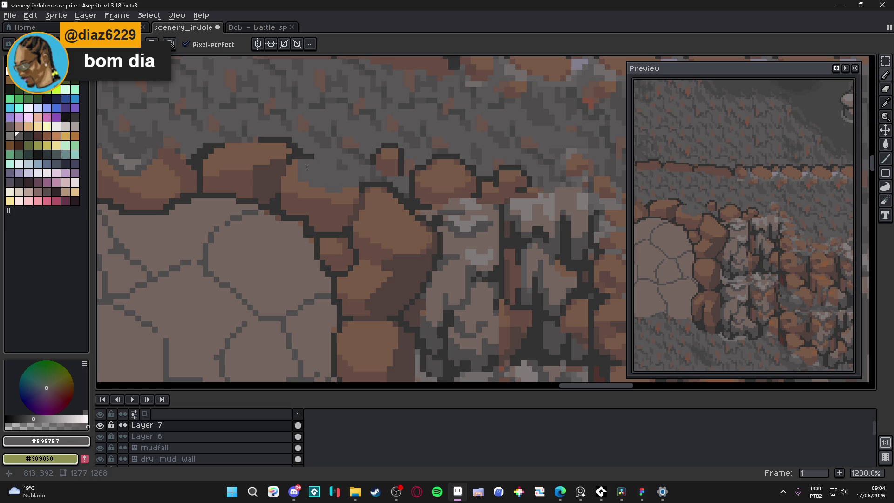
pyautogui.keyDown('alt'); pyautogui.click(312, 185); pyautogui.keyUp('alt')
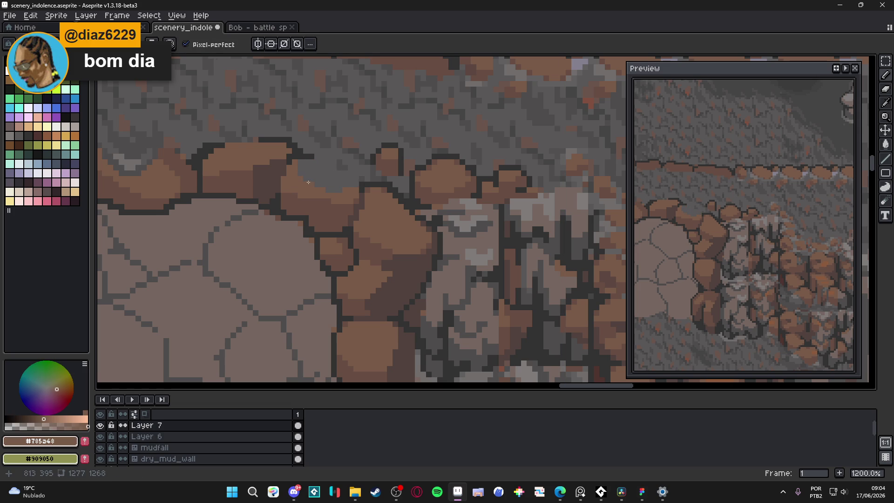
pyautogui.keyDown('alt'); pyautogui.click(336, 189); pyautogui.keyUp('alt')
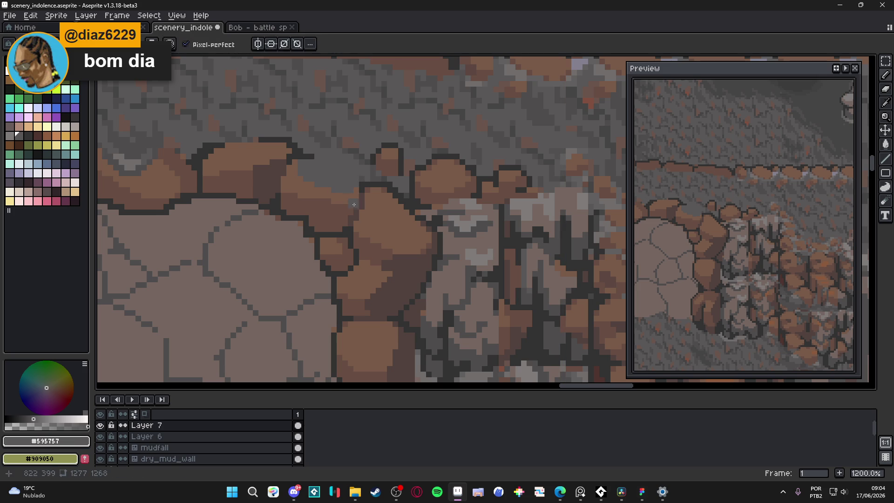
# Step: Paint a grey #595757 block into the rock crevice
pyautogui.scroll(-3, 384, 200)
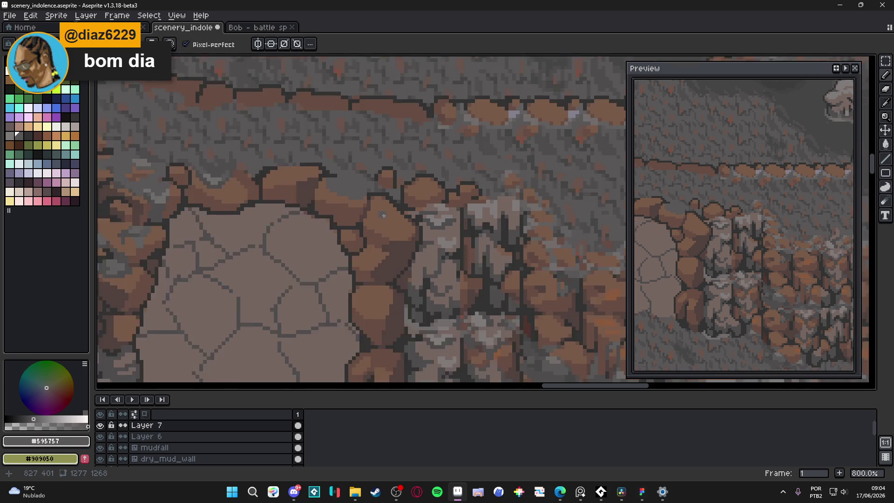
pyautogui.scroll(3, 383, 212)
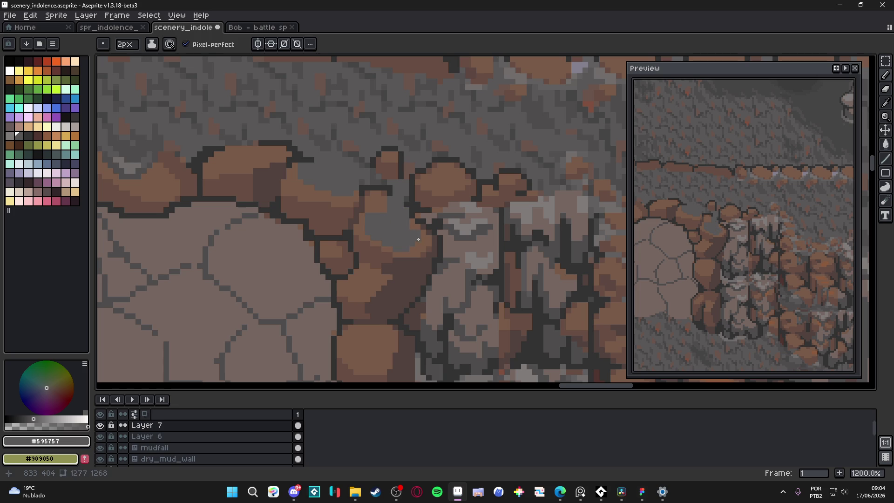
pyautogui.scroll(-4, 415, 226)
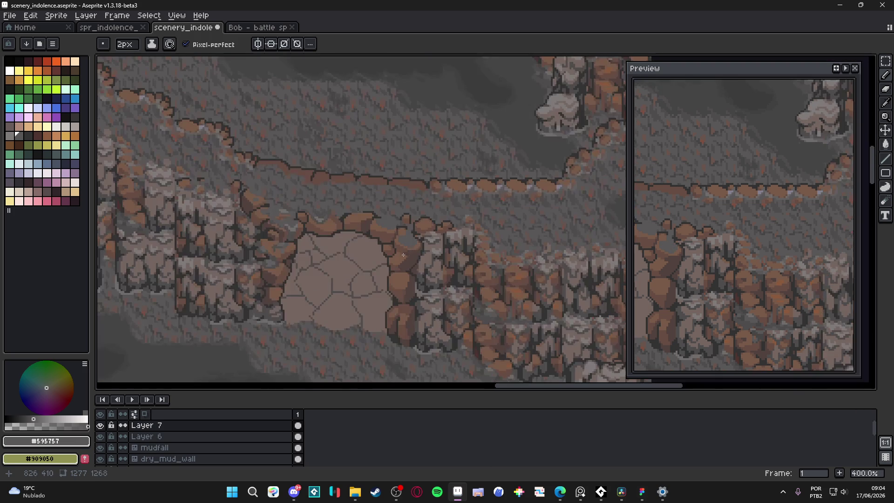
pyautogui.scroll(5, 404, 236)
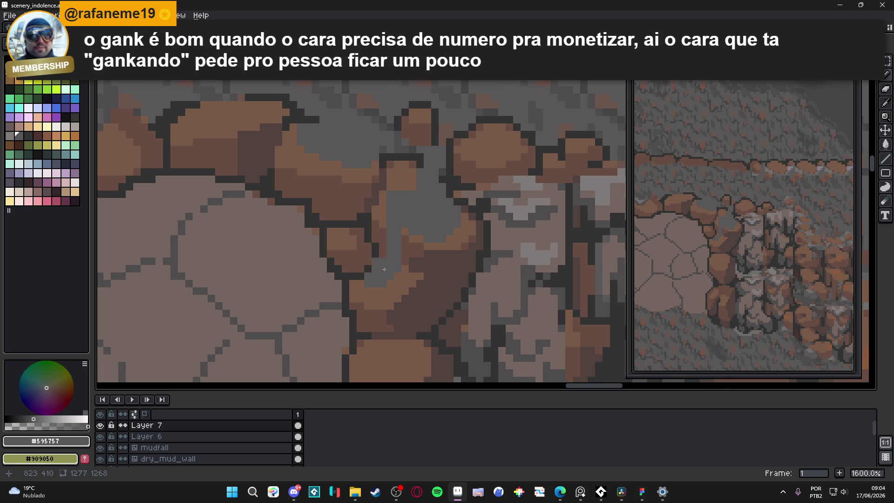
pyautogui.click(259, 151)
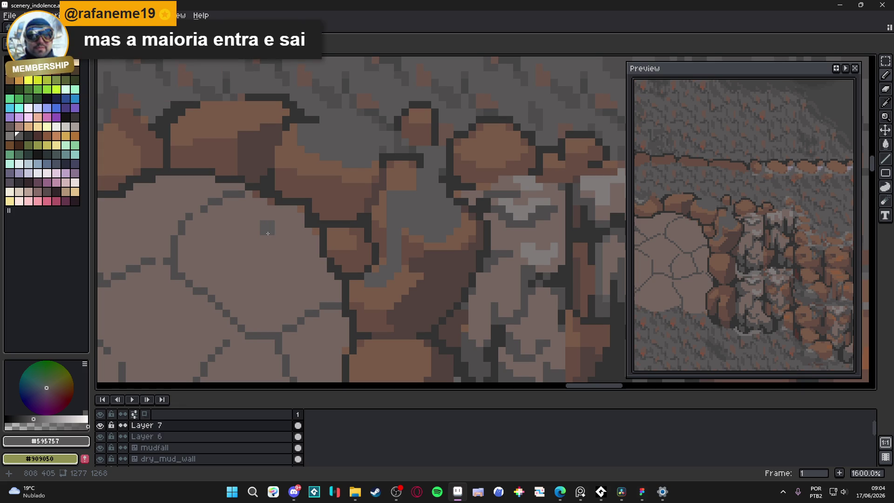
# Step: Re-sample the rock brown #785d48 and the crevice grey #595757 around the rocks
pyautogui.scroll(1, 395, 191)
pyautogui.keyDown('alt'); pyautogui.click(395, 181); pyautogui.keyUp('alt')
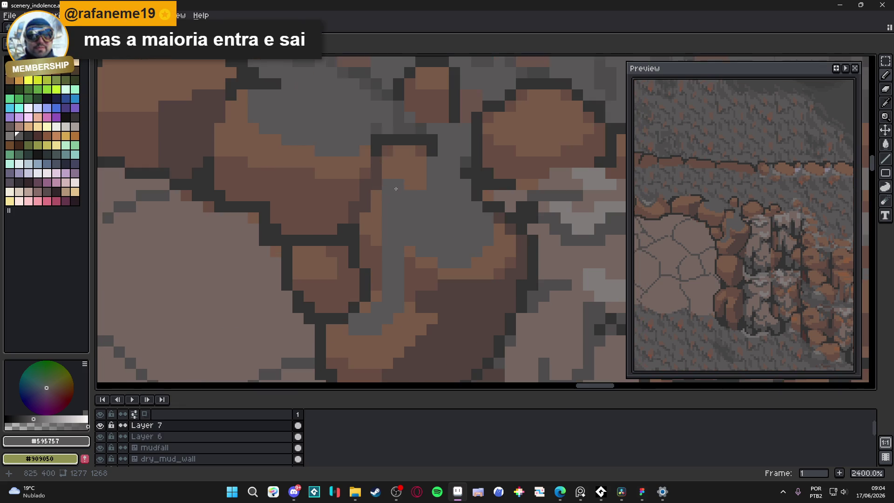
pyautogui.scroll(-6, 387, 193)
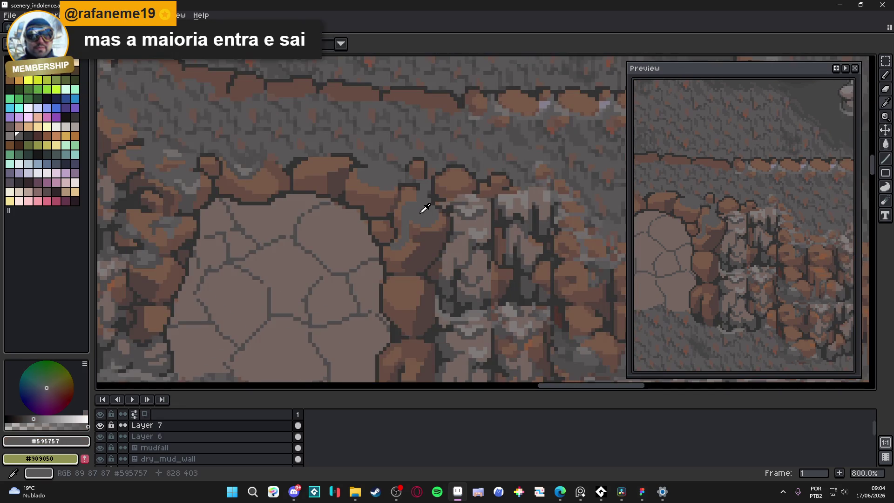
pyautogui.keyDown('alt'); pyautogui.click(426, 206); pyautogui.keyUp('alt')
pyautogui.scroll(4, 402, 257)
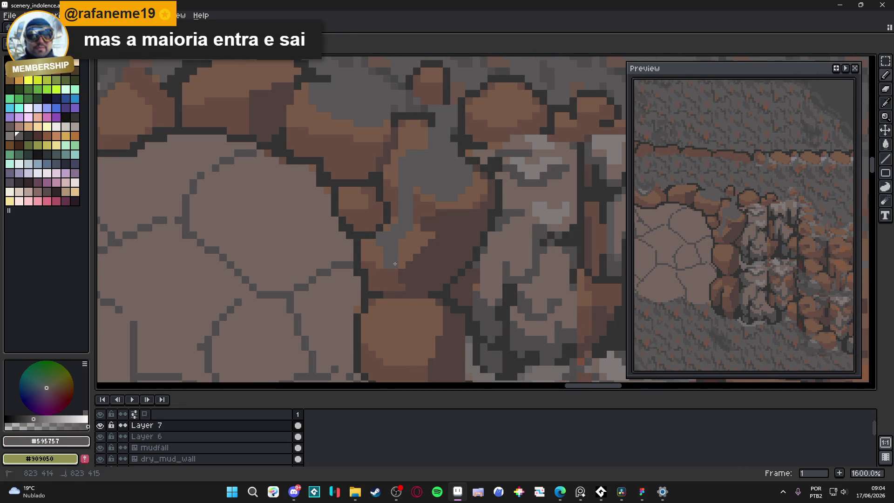
pyautogui.keyDown('alt'); pyautogui.click(380, 230); pyautogui.keyUp('alt')
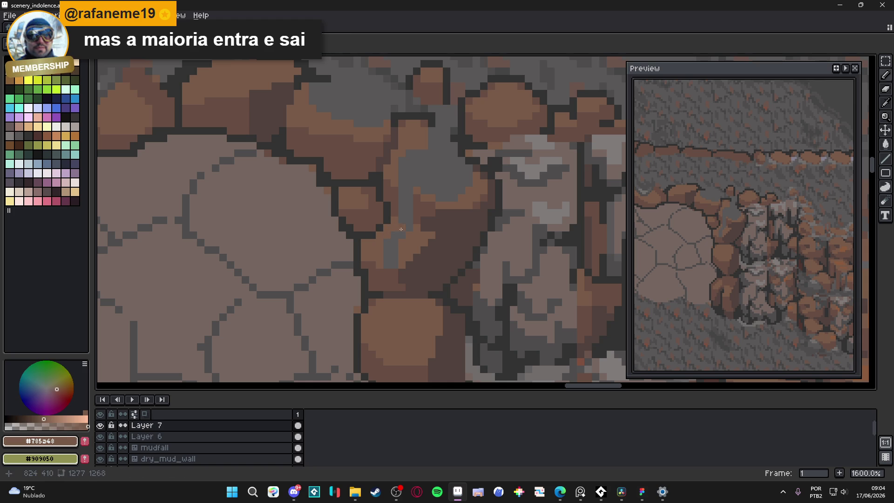
pyautogui.keyDown('alt'); pyautogui.click(413, 251); pyautogui.keyUp('alt')
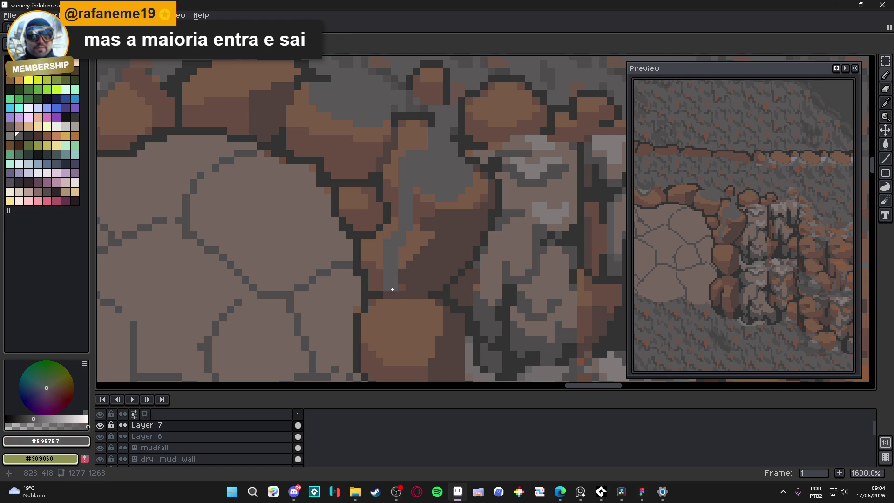
# Step: Paint grey over the small notch in the brown rock and the crevice pixels below it
pyautogui.scroll(-4, 433, 242)
pyautogui.scroll(4, 433, 241)
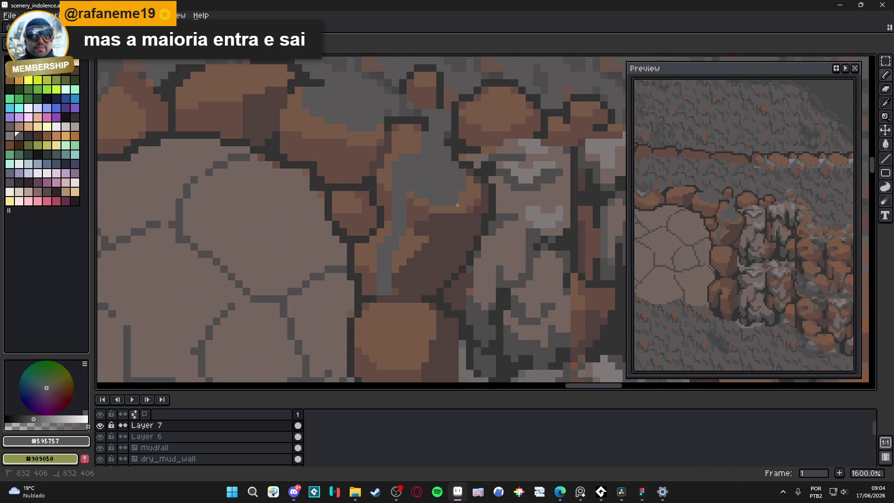
pyautogui.click(449, 214)
pyautogui.scroll(-4, 454, 201)
pyautogui.scroll(4, 454, 201)
pyautogui.click(451, 219)
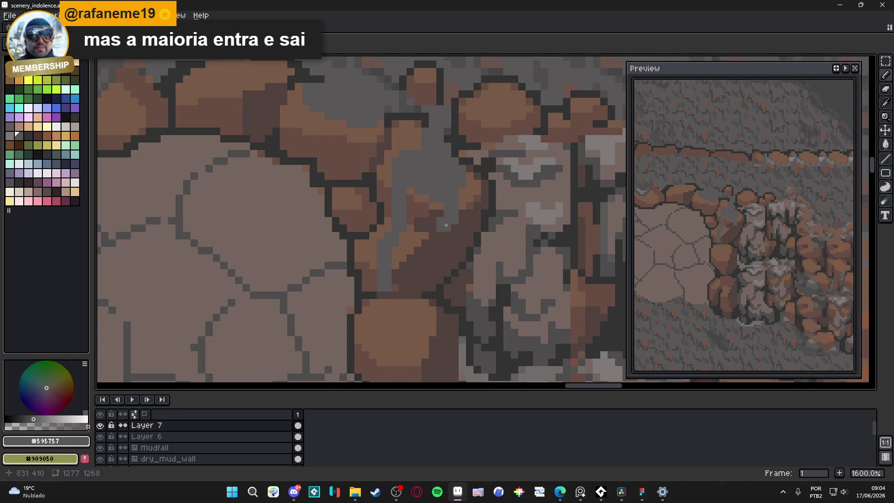
pyautogui.click(443, 230)
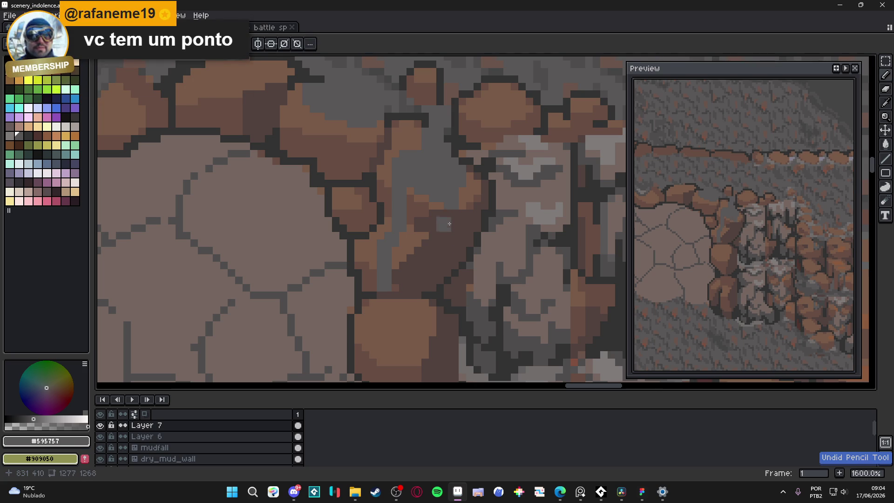
# Step: Extend the grey crevice downward to the outline, adding a lighter grey column
pyautogui.moveTo(455, 230); pyautogui.dragTo(455, 262)
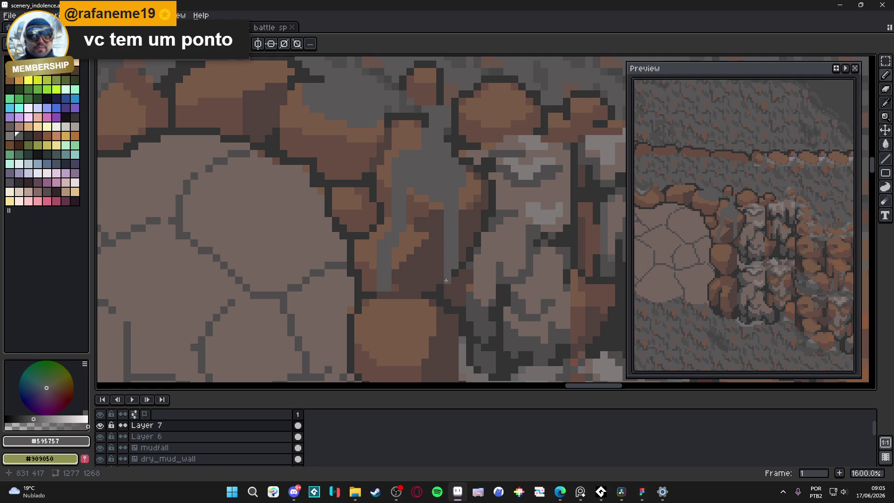
pyautogui.click(462, 280)
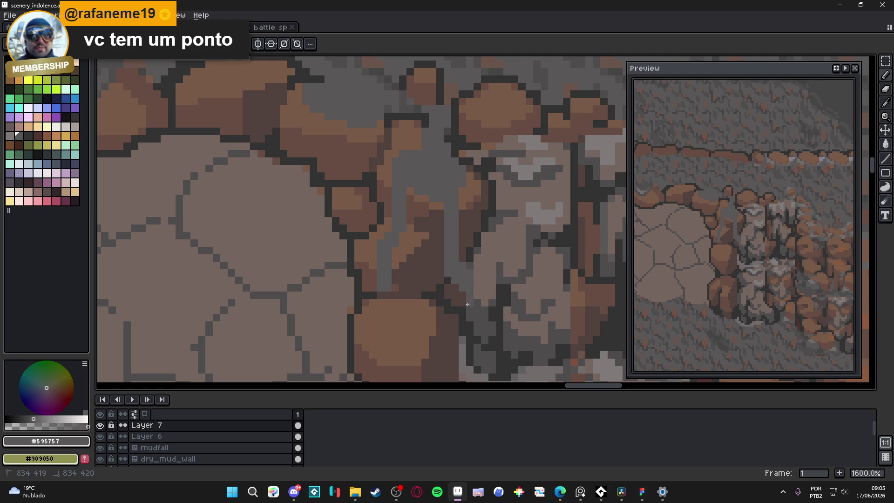
pyautogui.click(441, 284)
pyautogui.moveTo(433, 281); pyautogui.dragTo(434, 304)
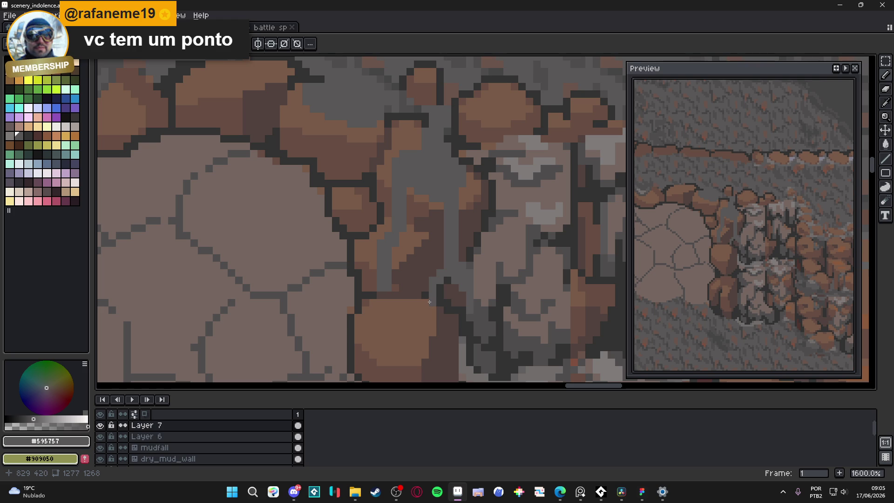
pyautogui.moveTo(421, 308)
pyautogui.mouseDown()
pyautogui.moveTo(403, 338)
pyautogui.moveTo(413, 280)
pyautogui.mouseUp()
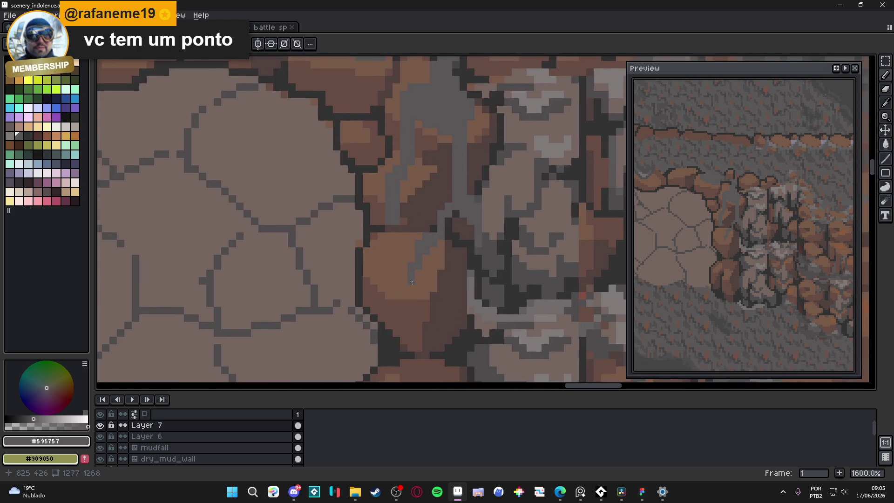
pyautogui.click(404, 287)
# Step: Zoom in and eyedrop the rock's dark brown, then the crevice grey
pyautogui.scroll(-4, 408, 347)
pyautogui.scroll(5, 400, 318)
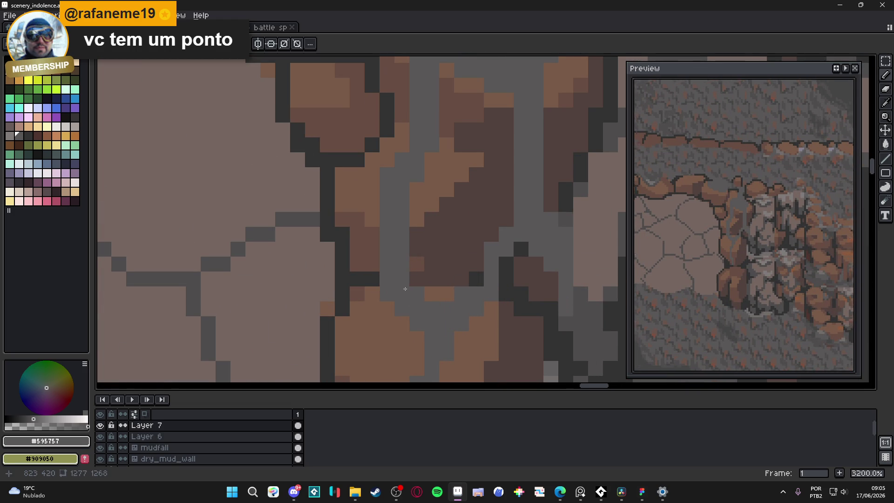
pyautogui.scroll(-4, 423, 300)
pyautogui.scroll(4, 419, 288)
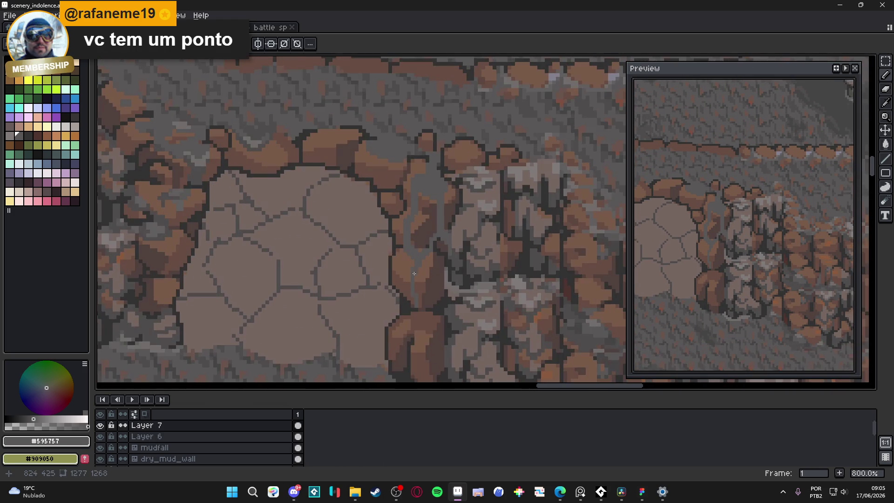
pyautogui.scroll(-4, 414, 305)
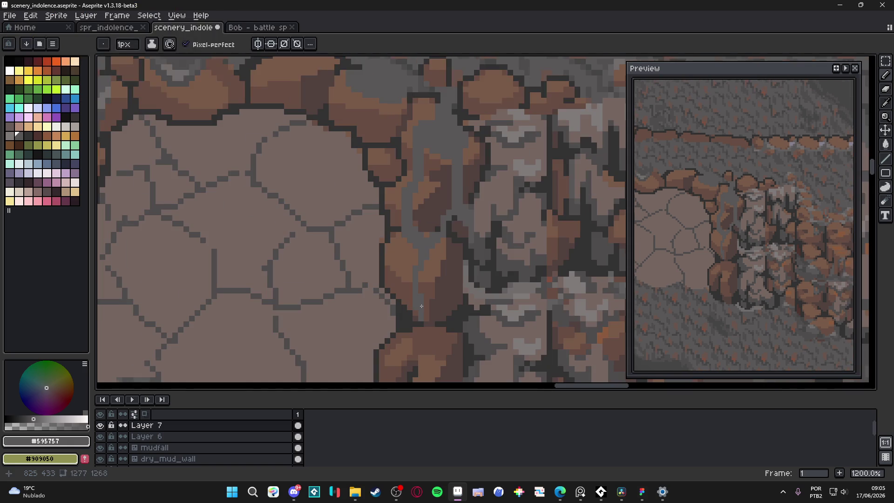
pyautogui.scroll(2, 406, 272)
pyautogui.scroll(1, 406, 272)
pyautogui.scroll(2, 419, 243)
pyautogui.keyDown('alt'); pyautogui.click(397, 228); pyautogui.keyUp('alt')
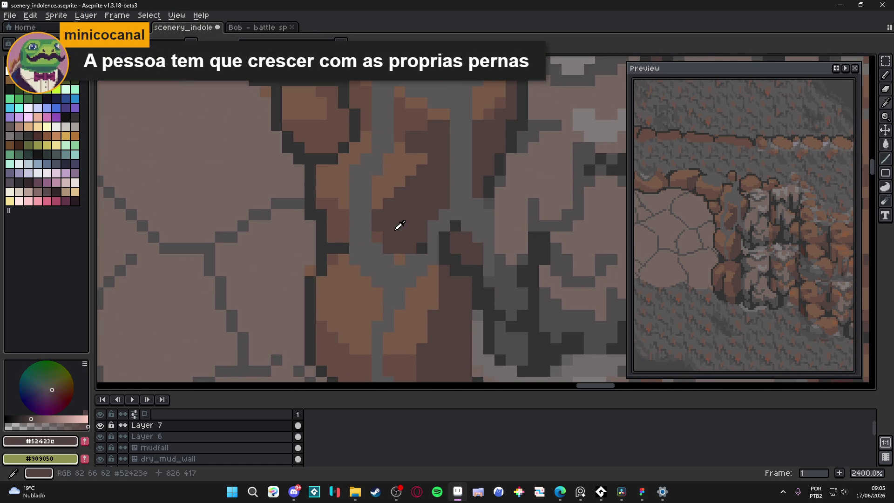
pyautogui.keyDown('alt'); pyautogui.click(366, 181); pyautogui.keyUp('alt')
# Step: Lighten a small patch inside the crevice and cover a dark brown pixel with grey
pyautogui.scroll(-5, 391, 222)
pyautogui.scroll(-3, 396, 234)
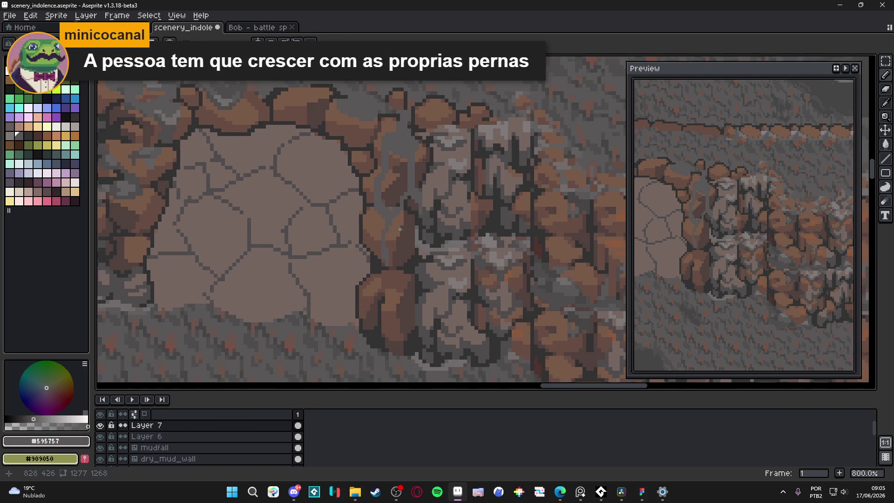
pyautogui.scroll(6, 390, 175)
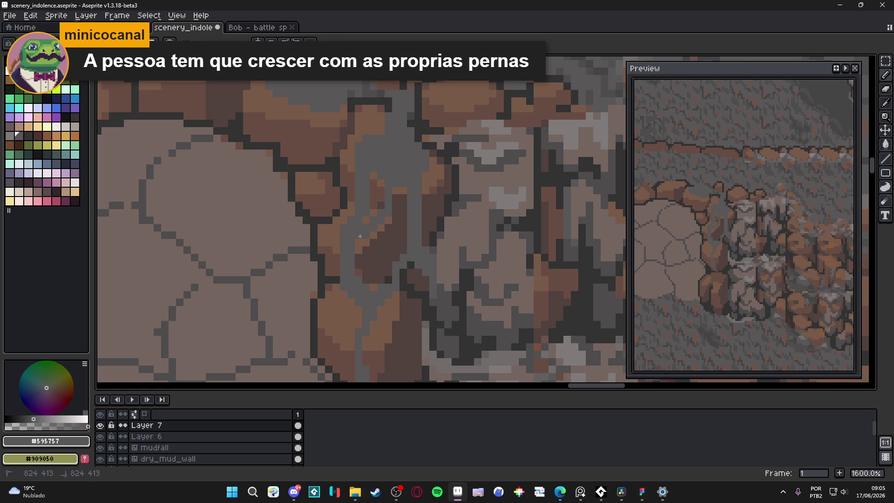
pyautogui.scroll(-3, 356, 246)
pyautogui.scroll(5, 376, 267)
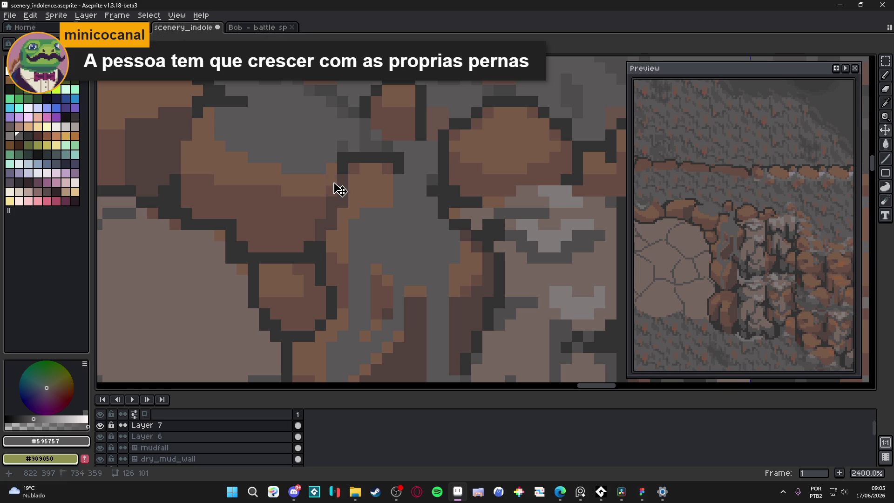
pyautogui.click(337, 197)
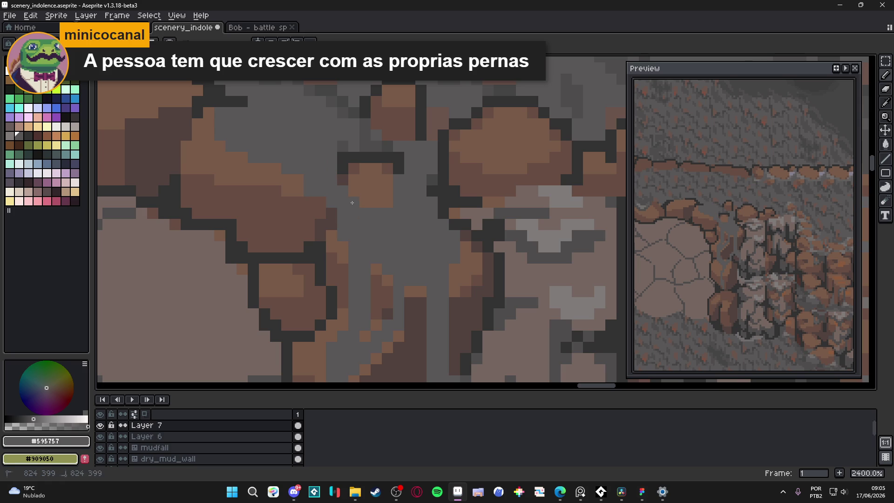
pyautogui.click(348, 184)
# Step: Sample the darker grey for shading the crevice
pyautogui.scroll(-5, 371, 206)
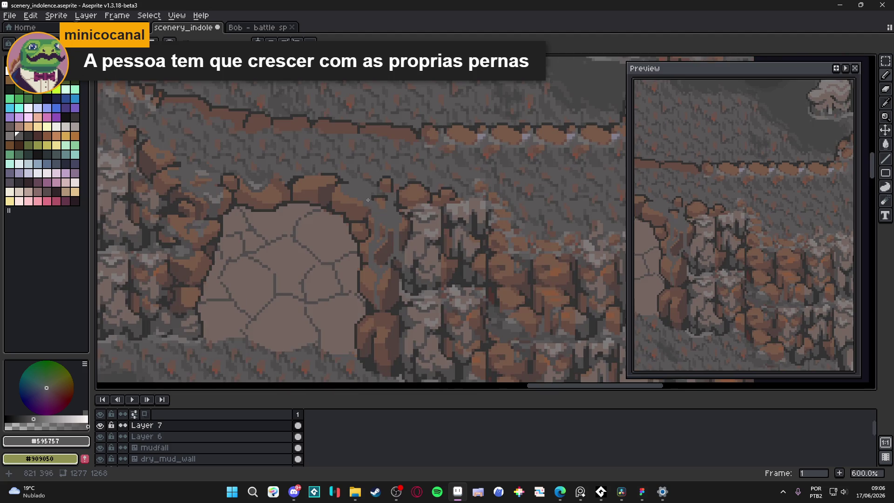
pyautogui.scroll(4, 375, 199)
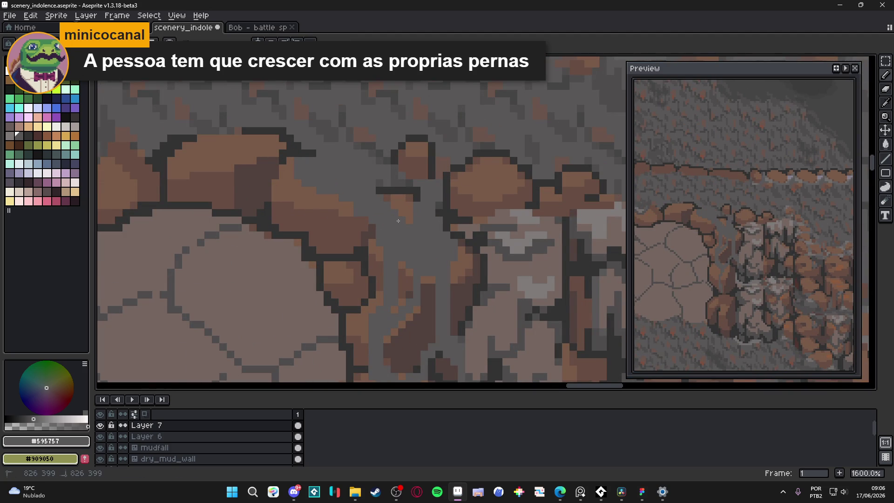
pyautogui.scroll(-3, 398, 222)
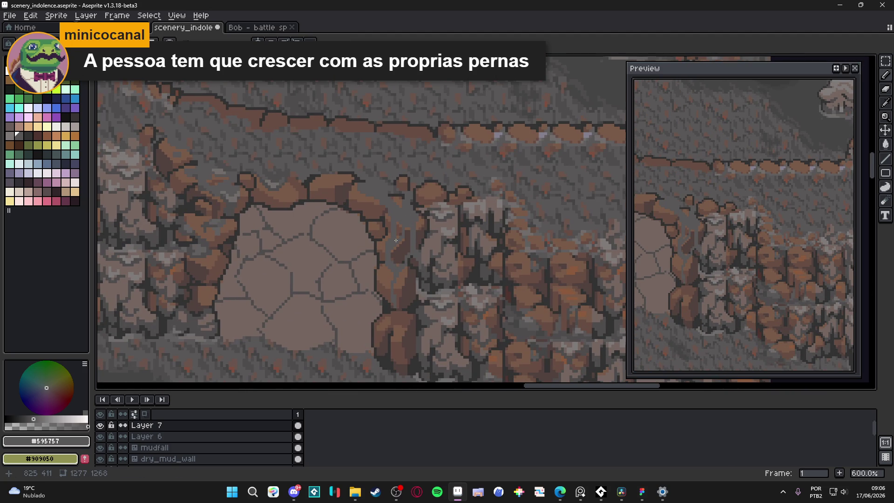
pyautogui.scroll(-2, 395, 240)
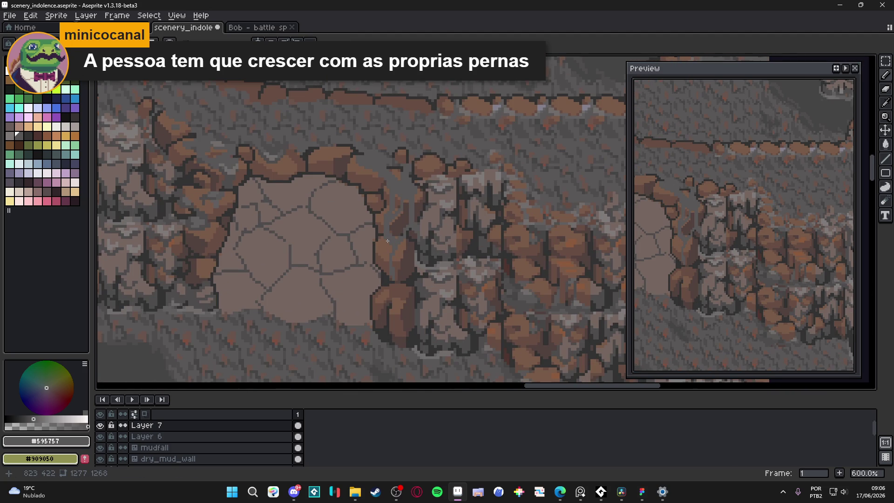
pyautogui.scroll(2, 388, 135)
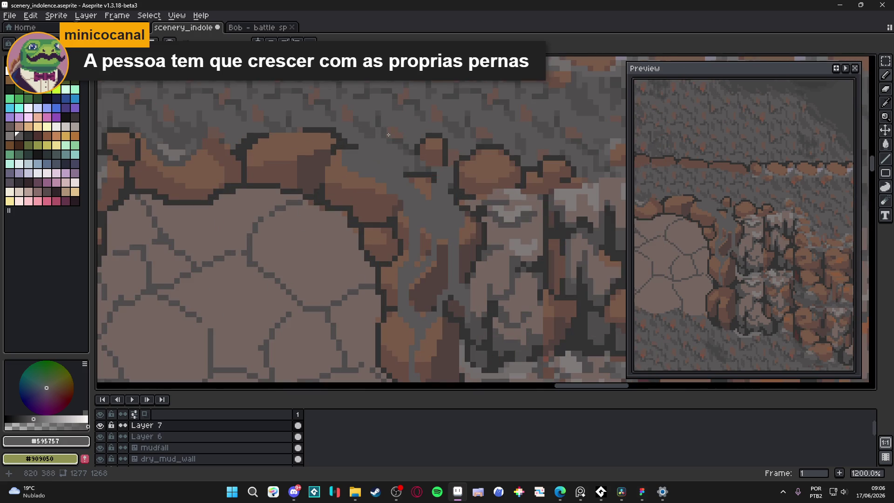
pyautogui.keyDown('alt'); pyautogui.click(365, 124); pyautogui.keyUp('alt')
# Step: Paint dark grey strokes and a few lighter grey pixels into the crevice, including a line down it
pyautogui.scroll(2, 412, 261)
pyautogui.moveTo(419, 261); pyautogui.dragTo(408, 196)
pyautogui.keyDown('alt'); pyautogui.click(409, 196); pyautogui.keyUp('alt')
pyautogui.keyDown('alt'); pyautogui.click(421, 218); pyautogui.keyUp('alt')
pyautogui.moveTo(454, 245)
pyautogui.mouseDown()
pyautogui.moveTo(458, 259)
pyautogui.moveTo(454, 231)
pyautogui.mouseUp()
pyautogui.moveTo(486, 262); pyautogui.dragTo(493, 324)
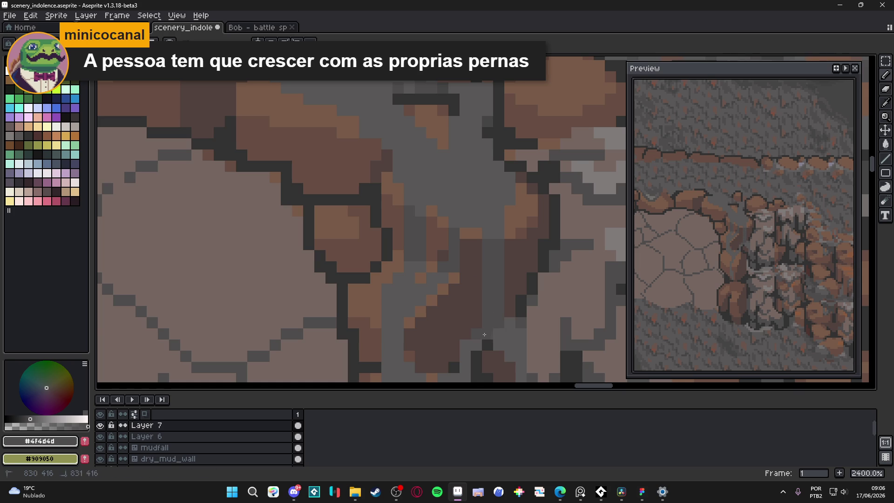
# Step: Extend the dark grey shading up the crevice and dot single dark pixels along its edge
pyautogui.scroll(-2, 481, 335)
pyautogui.scroll(2, 484, 280)
pyautogui.moveTo(429, 273); pyautogui.dragTo(421, 250)
pyautogui.moveTo(431, 285)
pyautogui.mouseDown()
pyautogui.moveTo(422, 285)
pyautogui.moveTo(438, 303)
pyautogui.mouseUp()
pyautogui.click(443, 287)
pyautogui.scroll(-2, 440, 280)
pyautogui.scroll(2, 440, 265)
pyautogui.click(438, 265)
# Step: Shade across the crevice with a diagonal dark grey stroke and darken a few single pixels
pyautogui.scroll(-2, 436, 296)
pyautogui.scroll(2, 435, 292)
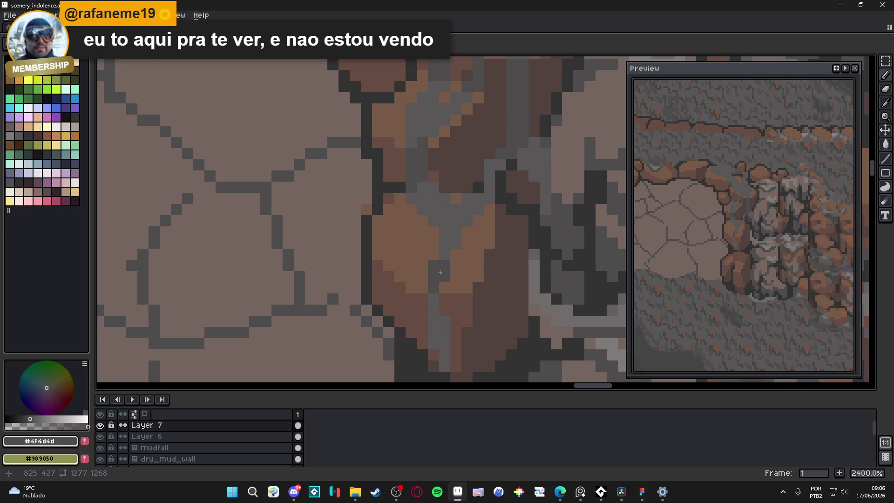
pyautogui.scroll(1, 440, 271)
pyautogui.click(456, 237)
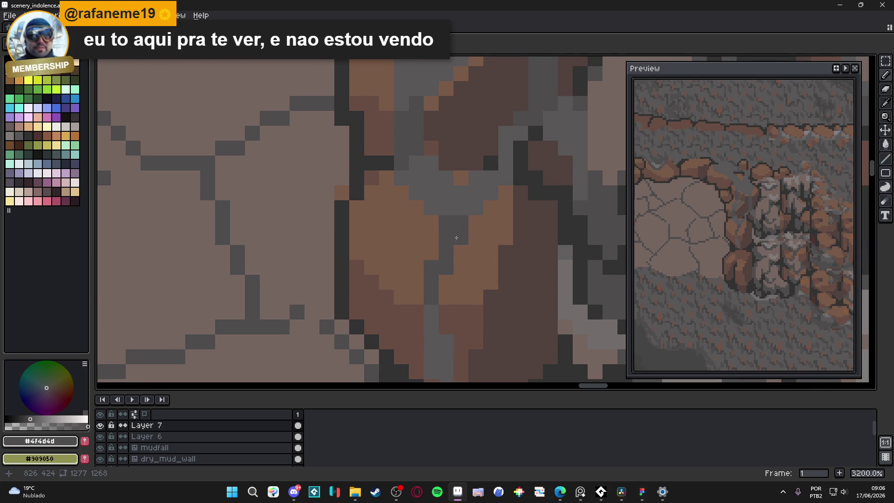
pyautogui.scroll(-5, 456, 239)
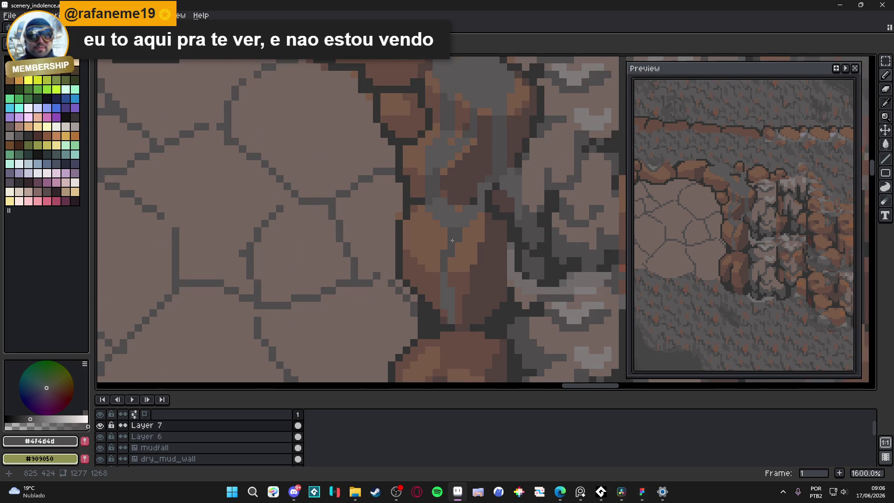
pyautogui.scroll(4, 439, 255)
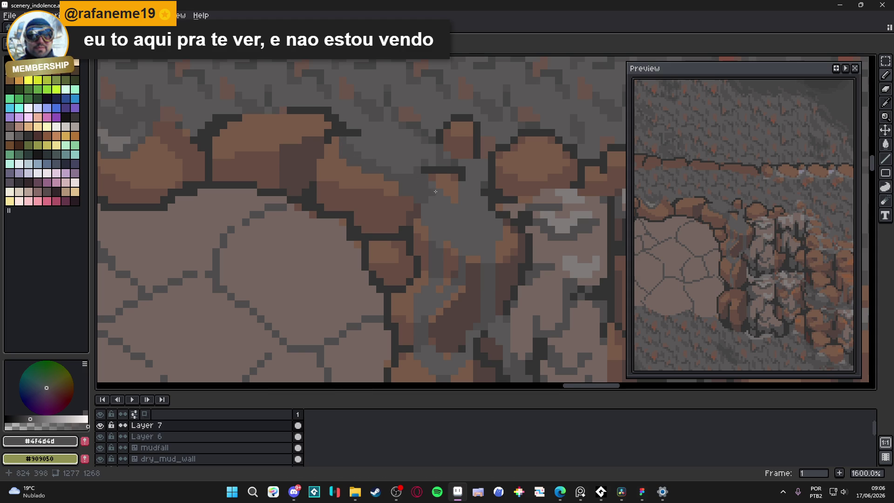
pyautogui.scroll(3, 435, 192)
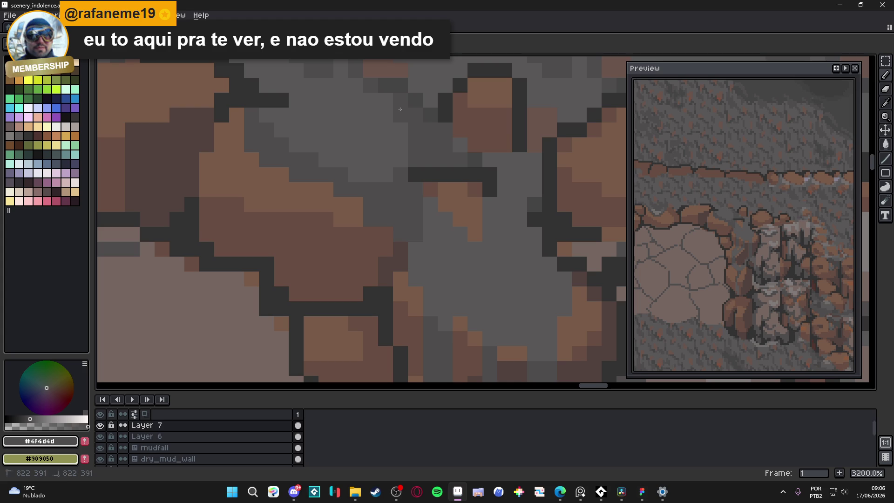
pyautogui.scroll(-3, 405, 120)
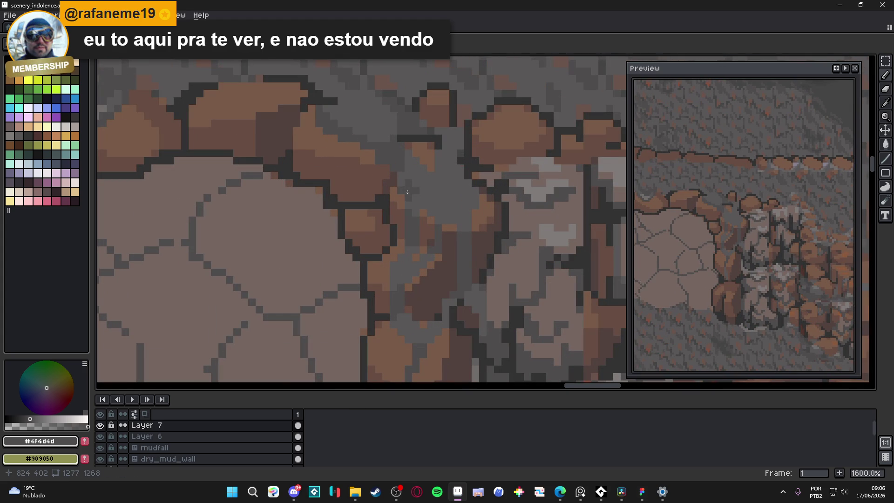
pyautogui.moveTo(408, 192)
pyautogui.mouseDown()
pyautogui.moveTo(448, 216)
pyautogui.moveTo(465, 217)
pyautogui.moveTo(474, 199)
pyautogui.mouseUp()
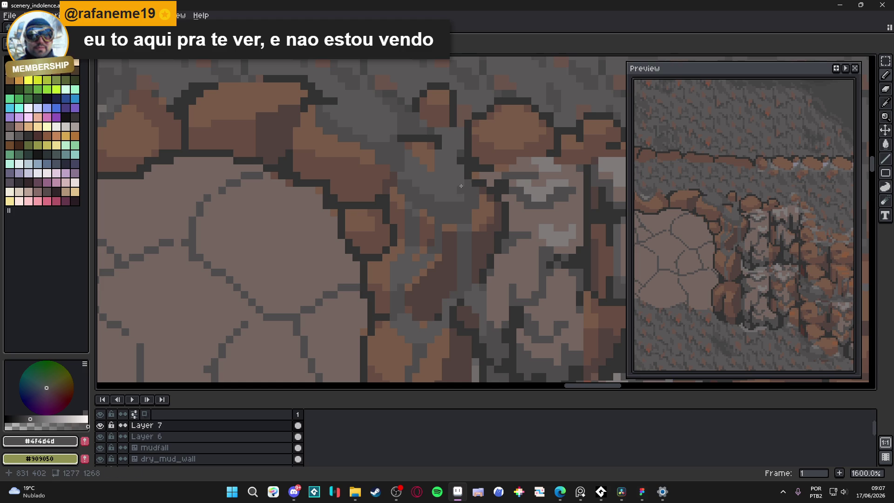
pyautogui.click(454, 162)
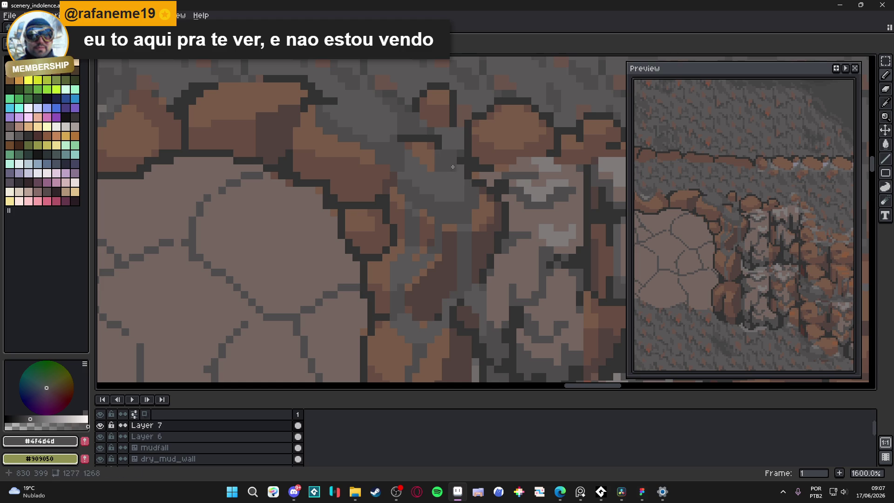
# Step: Compare with the browser reference, then add a lighter grey pixel at the rock's edge
pyautogui.scroll(-5, 455, 175)
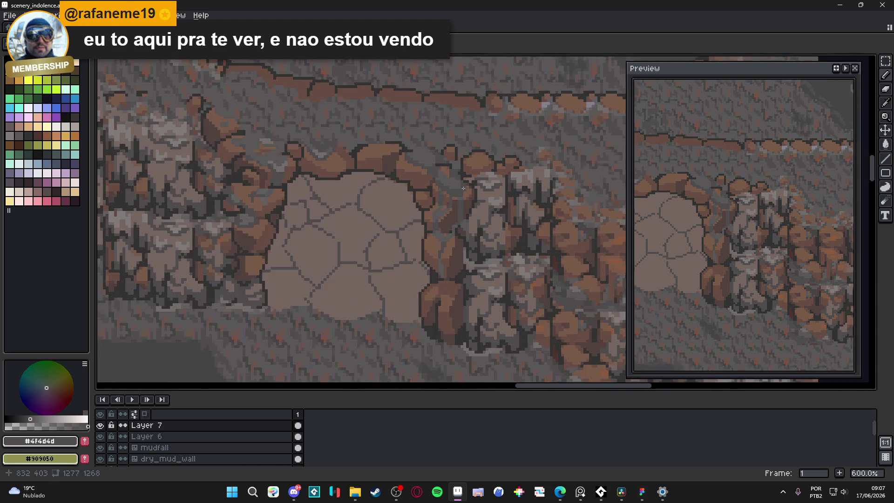
pyautogui.scroll(5, 421, 153)
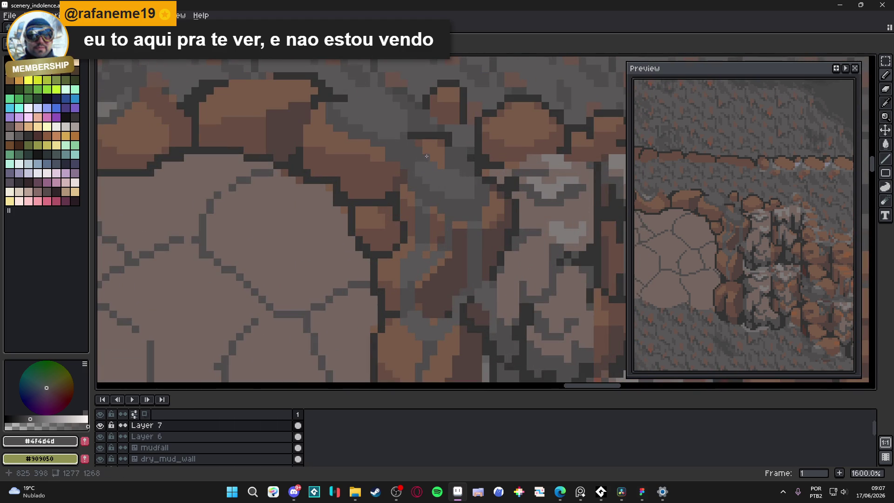
pyautogui.scroll(-4, 433, 163)
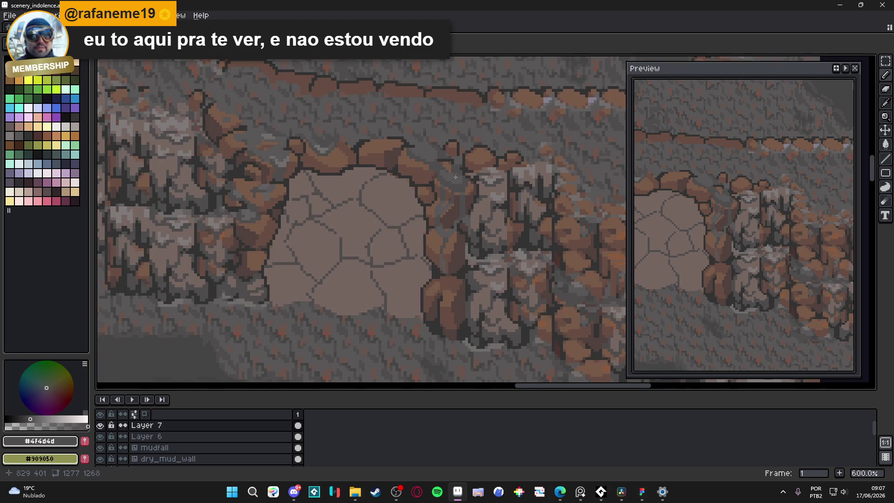
pyautogui.scroll(5, 462, 182)
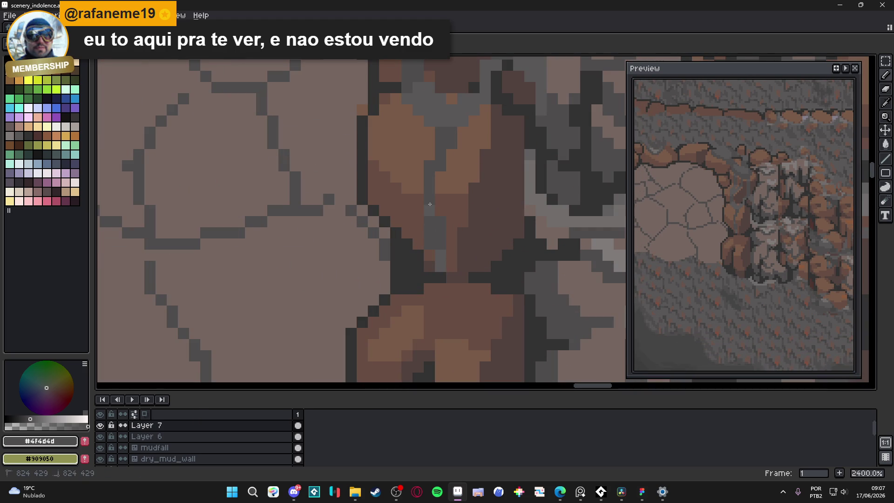
pyautogui.scroll(-3, 463, 261)
pyautogui.scroll(-2, 463, 261)
pyautogui.scroll(7, 463, 262)
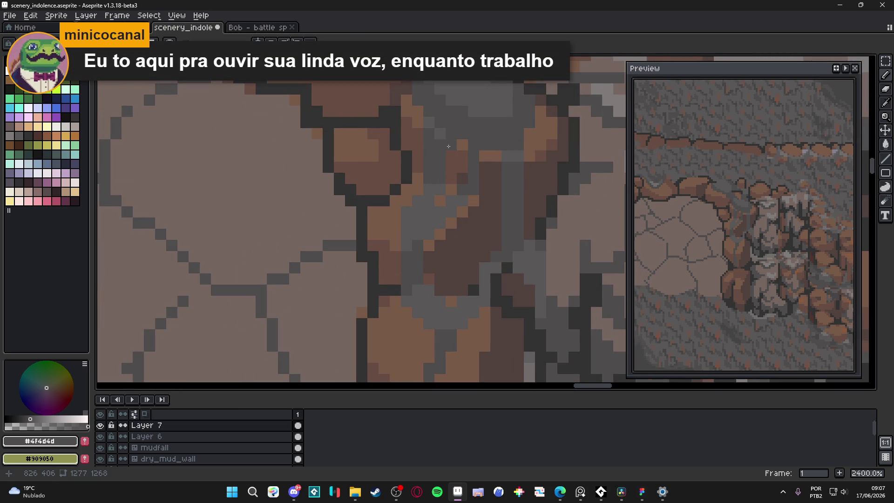
pyautogui.hotkey('alt', 'Tab')
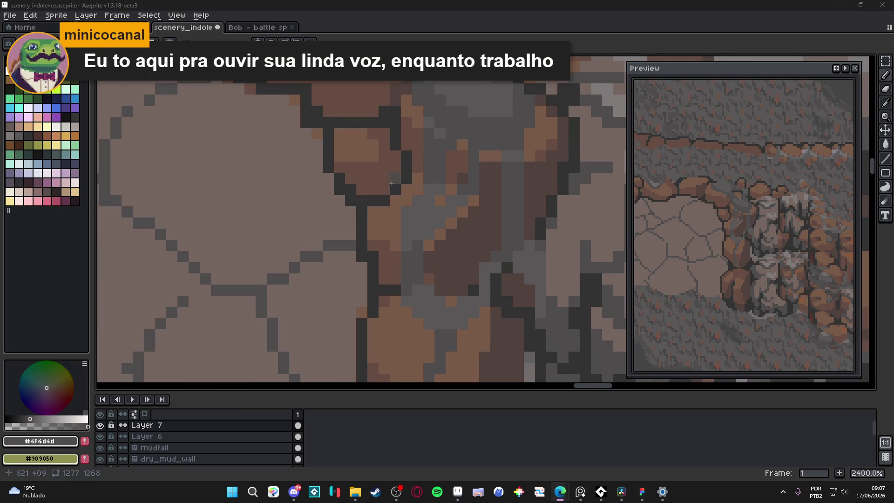
pyautogui.scroll(-3, 400, 188)
pyautogui.scroll(3, 431, 176)
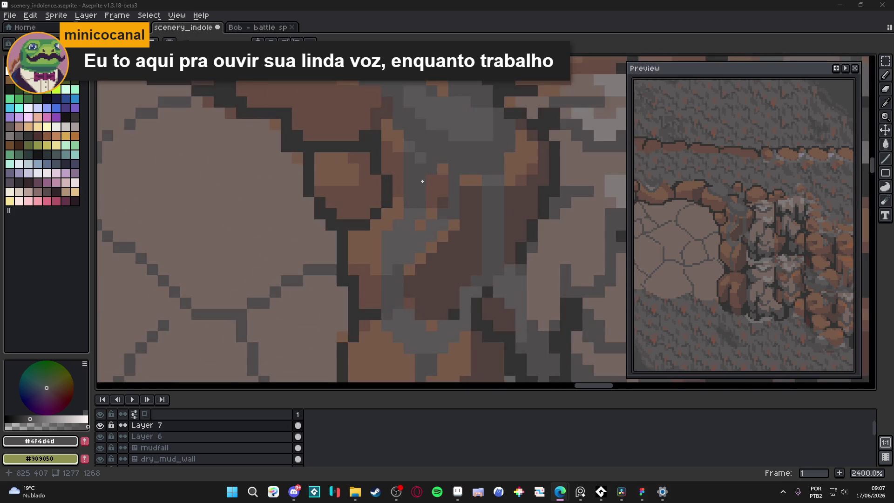
pyautogui.scroll(-3, 428, 177)
pyautogui.scroll(3, 407, 178)
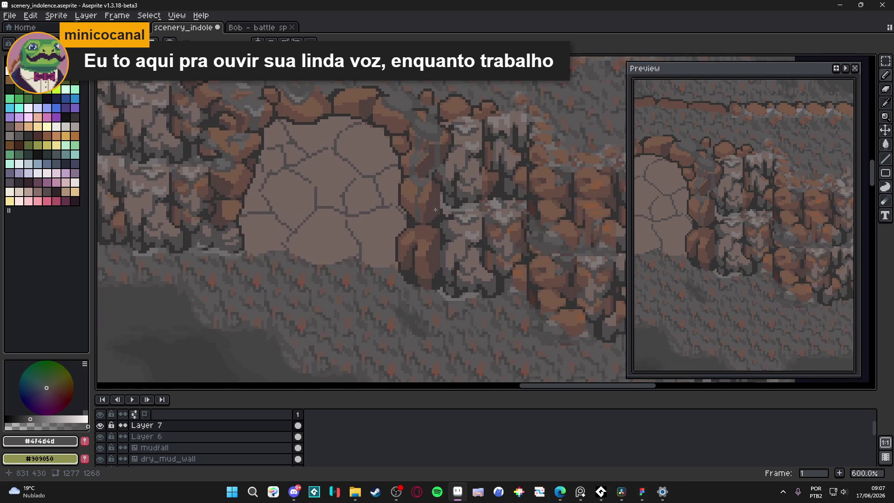
pyautogui.scroll(1, 406, 178)
pyautogui.keyDown('alt'); pyautogui.click(380, 154); pyautogui.keyUp('alt')
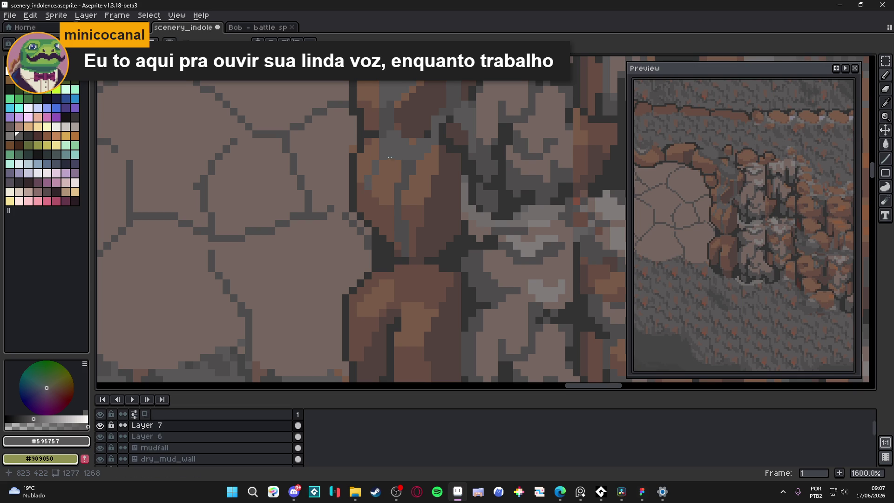
pyautogui.click(374, 184)
pyautogui.keyDown('alt'); pyautogui.click(369, 203); pyautogui.keyUp('alt')
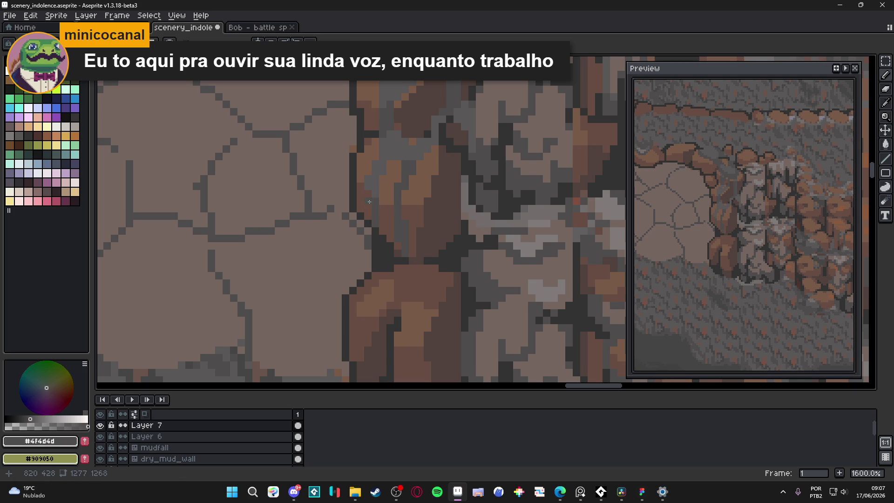
# Step: Paint a short dark grey #4f4d4d vertical line down the crevice
pyautogui.scroll(-5, 369, 203)
pyautogui.scroll(7, 386, 225)
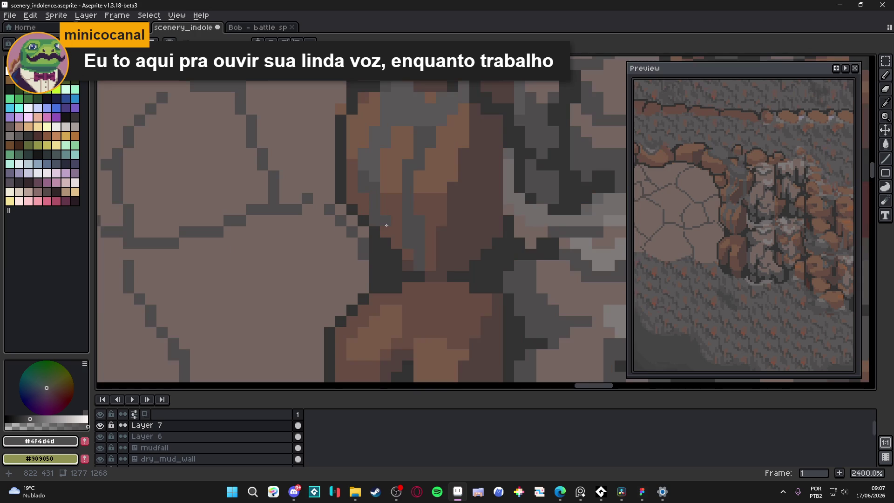
pyautogui.scroll(-5, 386, 225)
pyautogui.scroll(5, 388, 219)
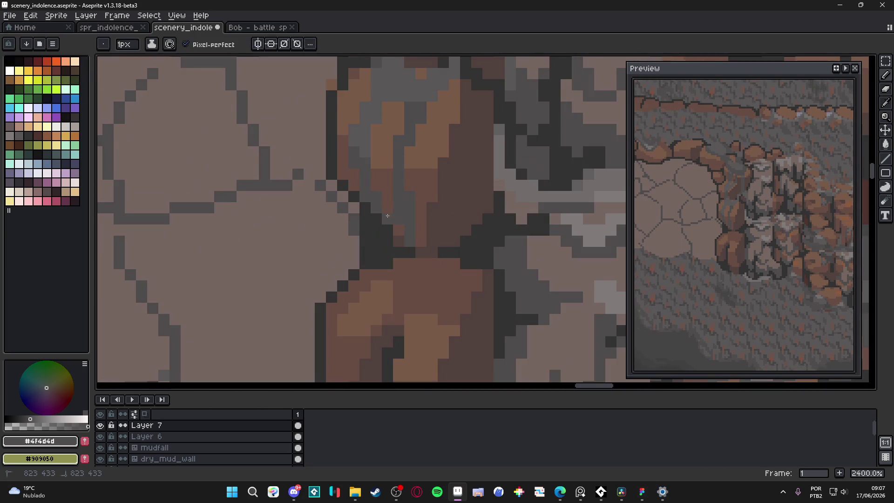
pyautogui.scroll(-6, 409, 242)
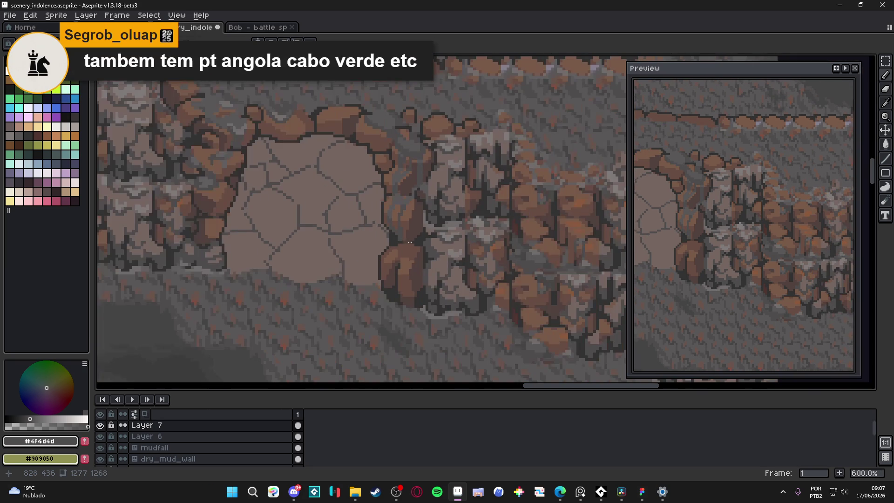
pyautogui.scroll(4, 418, 212)
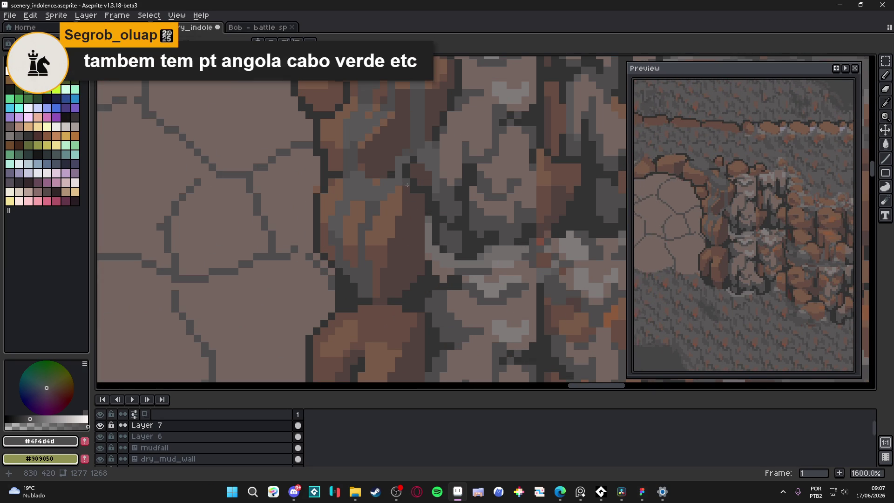
pyautogui.moveTo(402, 186); pyautogui.dragTo(406, 217)
pyautogui.scroll(-4, 412, 280)
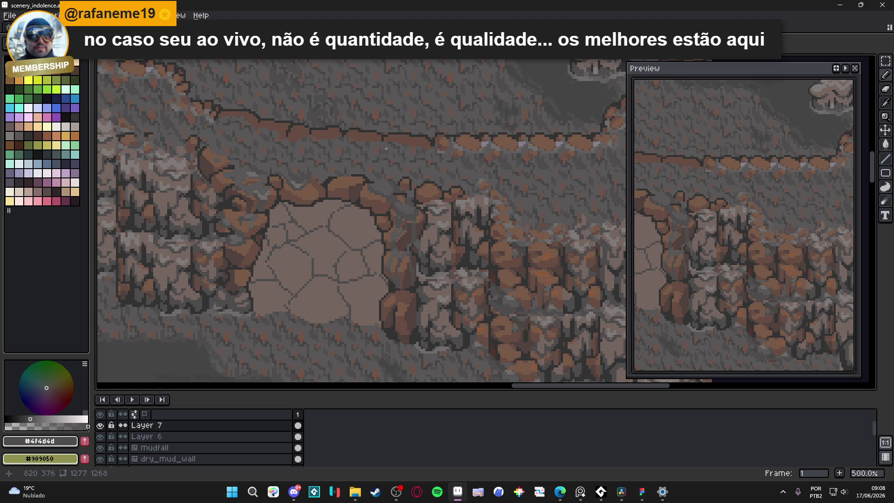
# Step: Cover the dark outline pixels along the rock's top edge with mid grey #595757
pyautogui.scroll(4, 386, 194)
pyautogui.keyDown('alt'); pyautogui.click(385, 194); pyautogui.keyUp('alt')
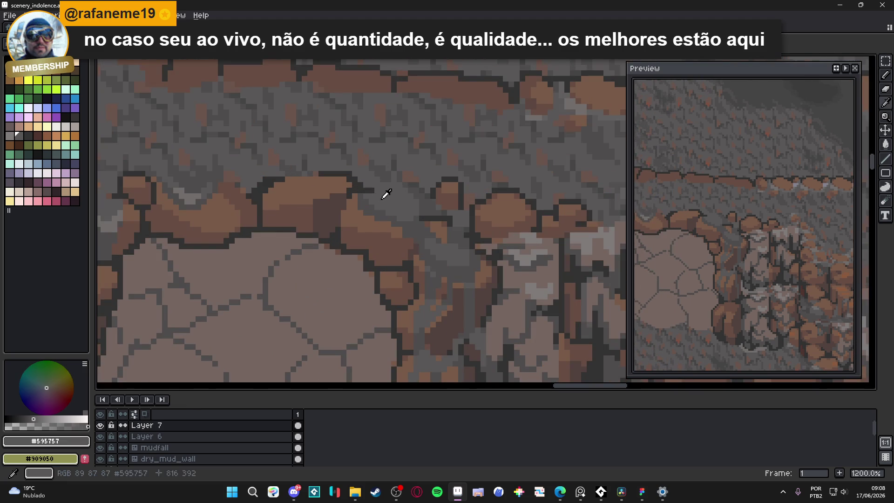
pyautogui.click(350, 183)
pyautogui.click(350, 175)
pyautogui.click(343, 173)
pyautogui.moveTo(338, 188)
pyautogui.mouseDown()
pyautogui.moveTo(311, 186)
pyautogui.moveTo(332, 174)
pyautogui.mouseUp()
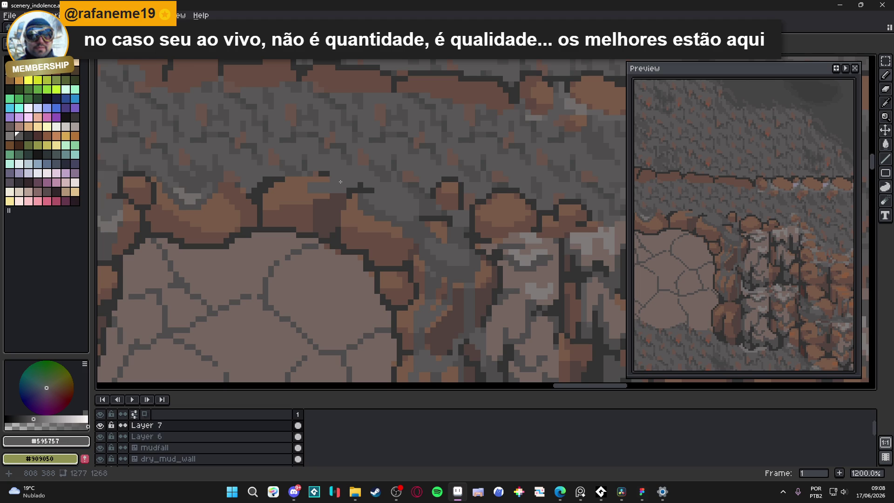
pyautogui.keyDown('alt'); pyautogui.click(327, 179); pyautogui.keyUp('alt')
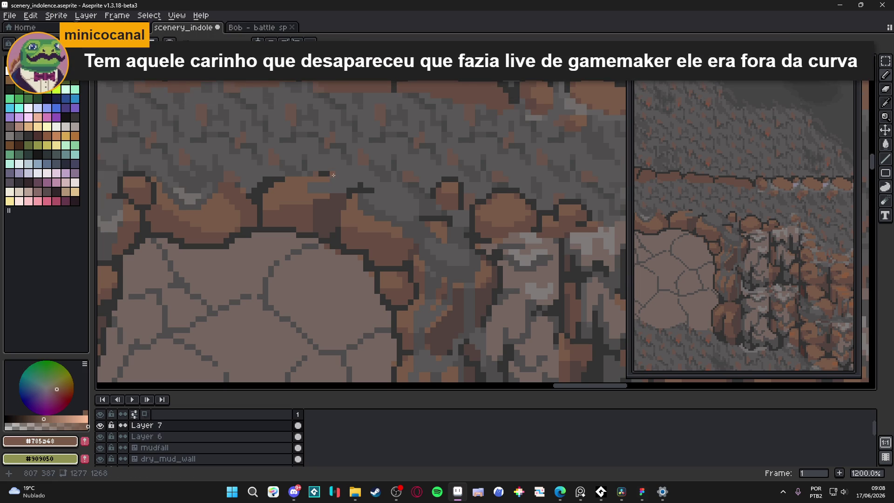
# Step: Paint light grey #716d6c highlights up across the crevice
pyautogui.keyDown('alt'); pyautogui.click(316, 193); pyautogui.keyUp('alt')
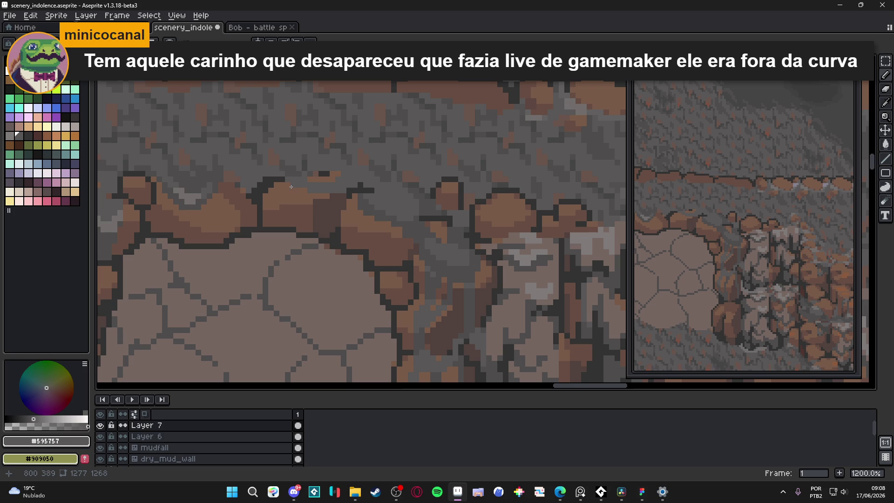
pyautogui.keyDown('alt'); pyautogui.click(371, 179); pyautogui.keyUp('alt')
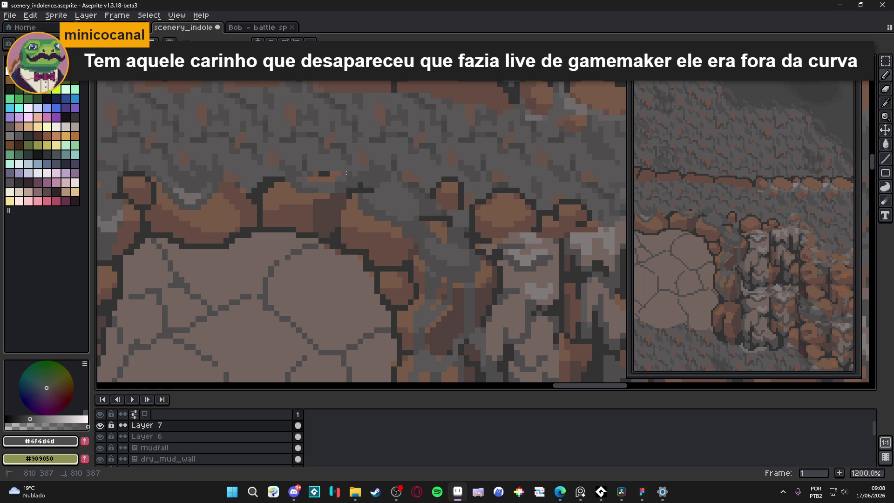
pyautogui.hscroll(-5, 343, 181)
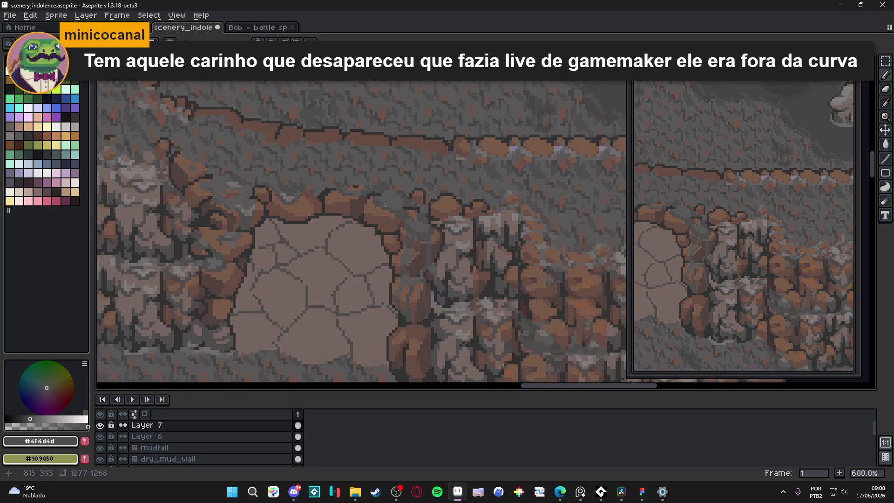
pyautogui.keyDown('alt'); pyautogui.click(262, 197); pyautogui.keyUp('alt')
pyautogui.scroll(1, 468, 221)
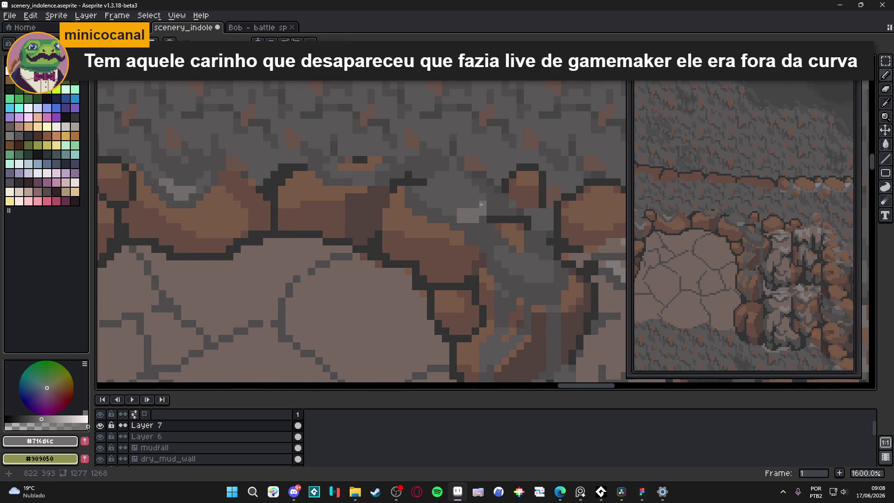
pyautogui.moveTo(450, 213); pyautogui.dragTo(423, 199)
pyautogui.scroll(-5, 434, 226)
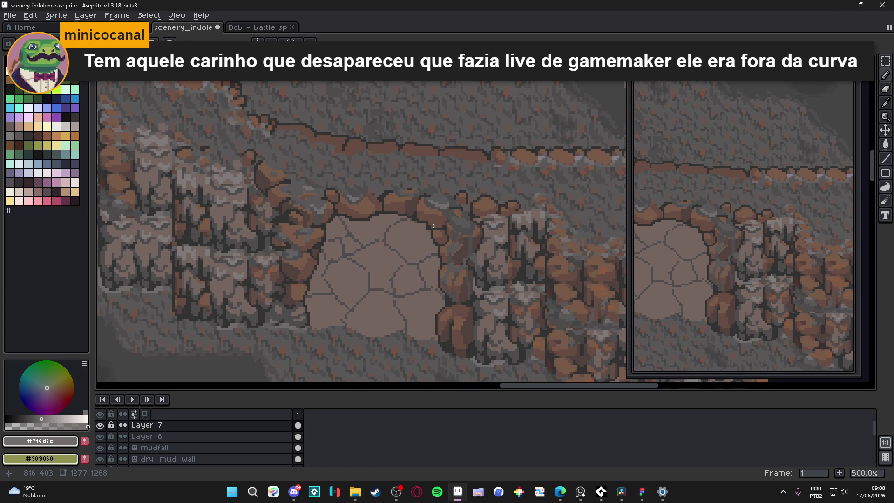
pyautogui.scroll(7, 433, 226)
# Step: Darken a few crevice pixels with the dark grey #4f4d4d
pyautogui.keyDown('alt'); pyautogui.click(440, 217); pyautogui.keyUp('alt')
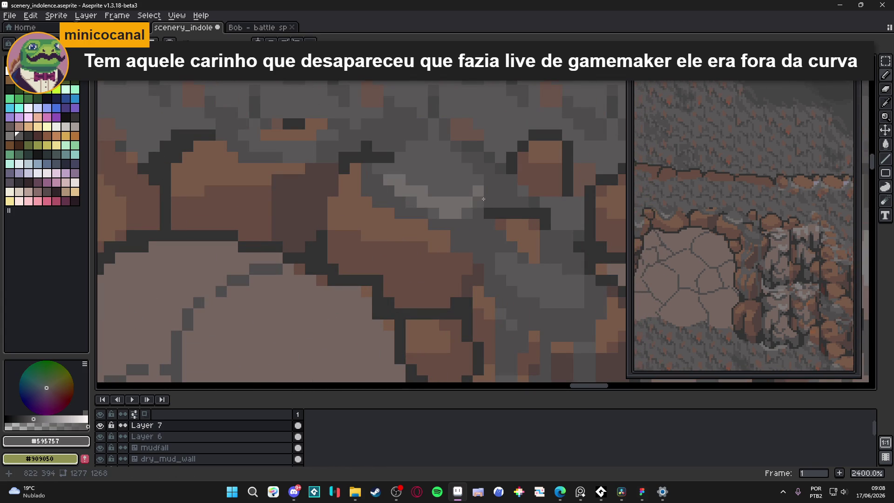
pyautogui.scroll(-2, 482, 202)
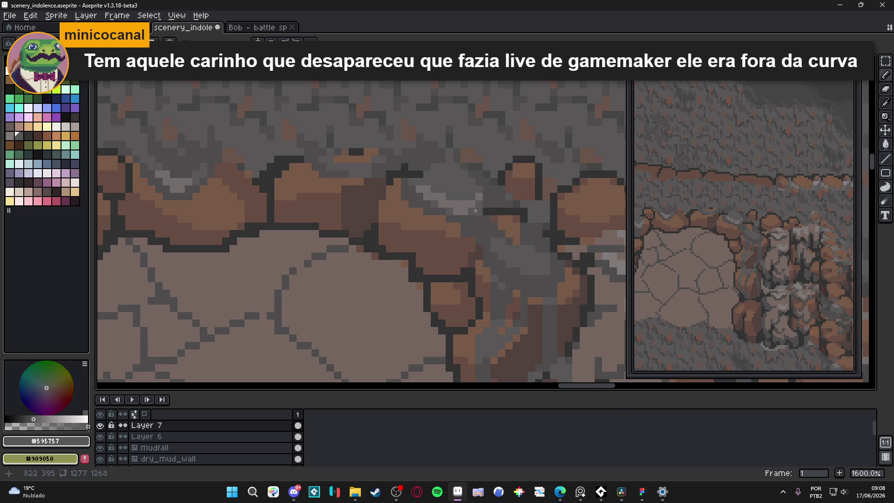
pyautogui.scroll(2, 476, 211)
pyautogui.scroll(-2, 437, 195)
pyautogui.scroll(2, 457, 166)
pyautogui.keyDown('alt'); pyautogui.click(456, 166); pyautogui.keyUp('alt')
pyautogui.moveTo(467, 187)
pyautogui.mouseDown()
pyautogui.moveTo(438, 187)
pyautogui.moveTo(477, 195)
pyautogui.mouseUp()
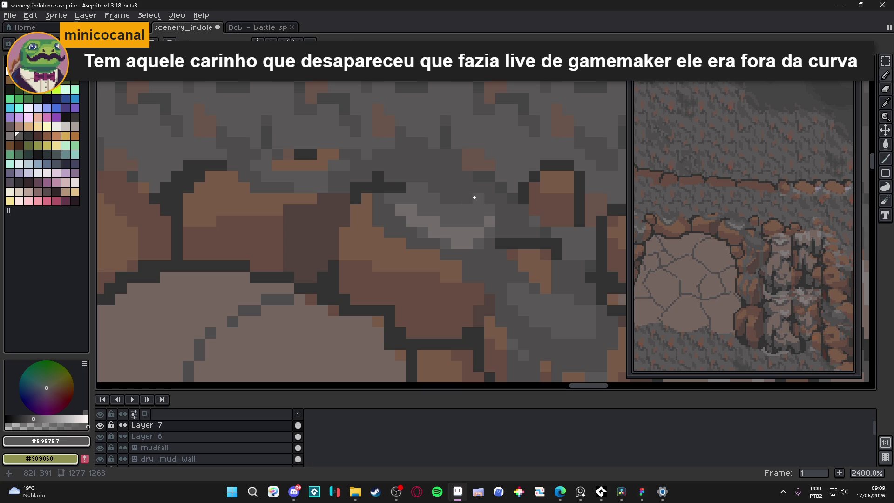
# Step: Add a vertical dark grey #4f4d4d stroke down the crevice, then return to mid grey #595757
pyautogui.keyDown('alt'); pyautogui.click(485, 200); pyautogui.keyUp('alt')
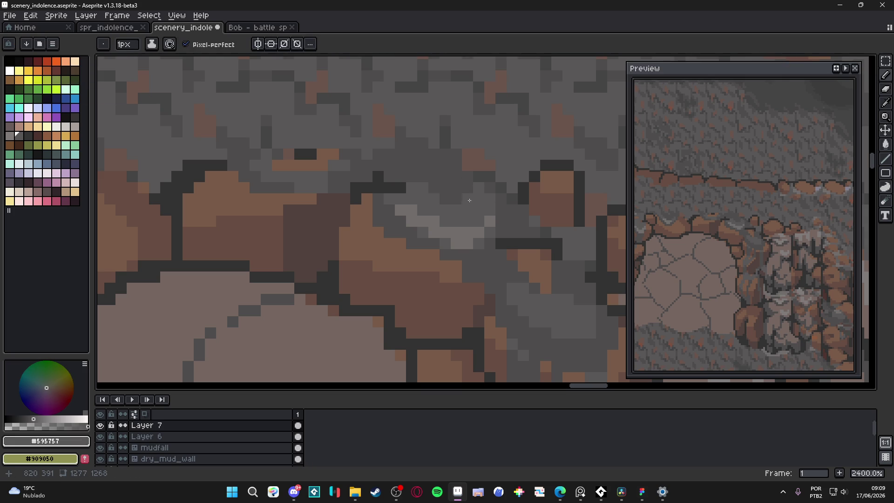
pyautogui.keyDown('alt'); pyautogui.click(449, 191); pyautogui.keyUp('alt')
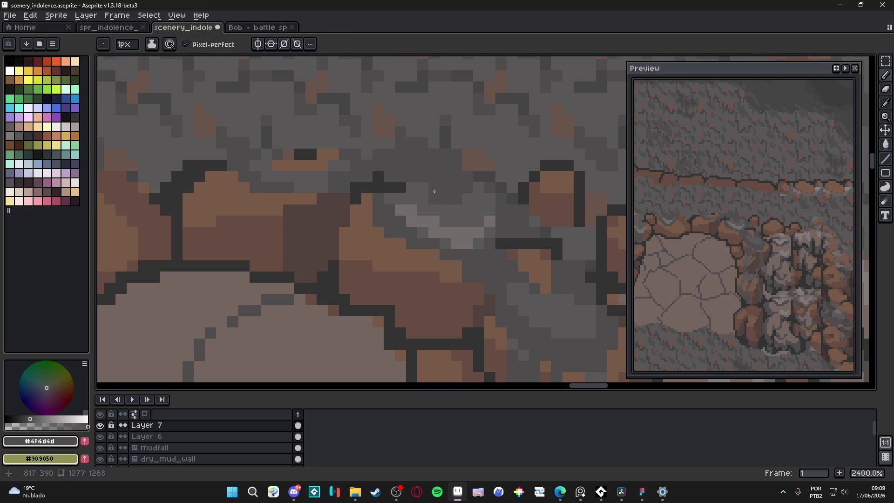
pyautogui.scroll(-6, 436, 193)
pyautogui.scroll(3, 468, 219)
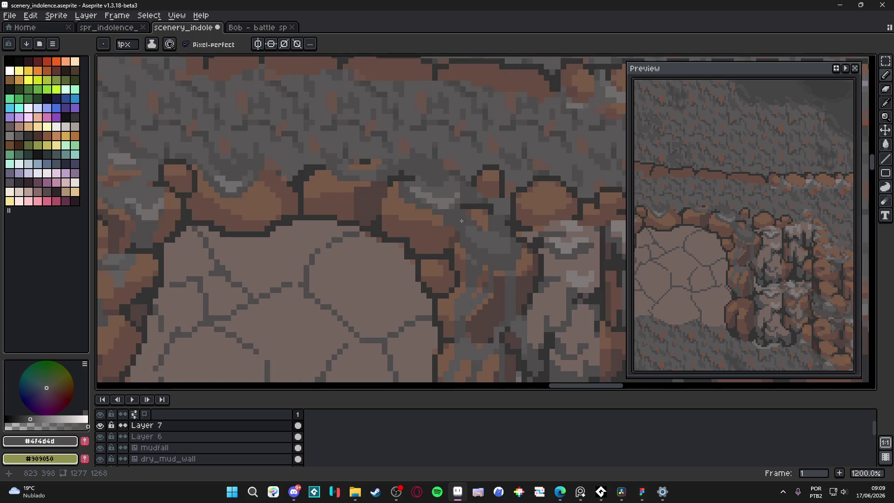
pyautogui.scroll(1, 413, 213)
pyautogui.keyDown('alt'); pyautogui.click(412, 200); pyautogui.keyUp('alt')
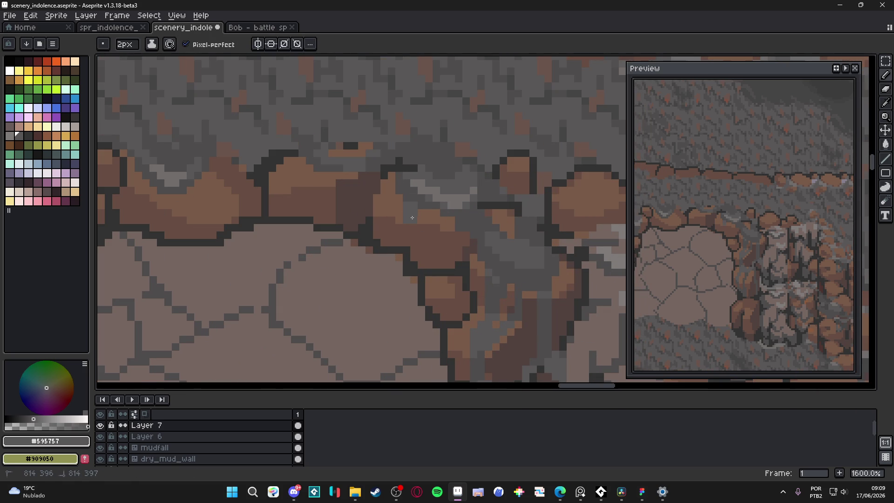
pyautogui.keyDown('alt'); pyautogui.click(422, 234); pyautogui.keyUp('alt')
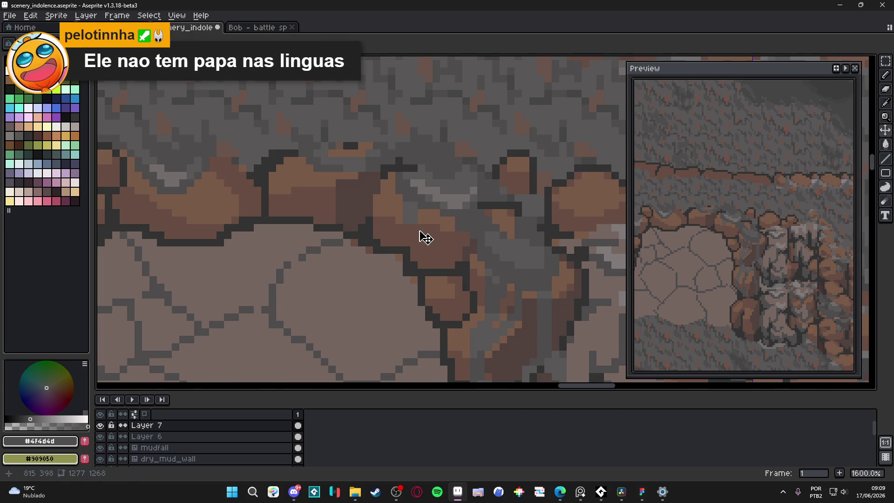
pyautogui.moveTo(421, 234); pyautogui.dragTo(422, 257)
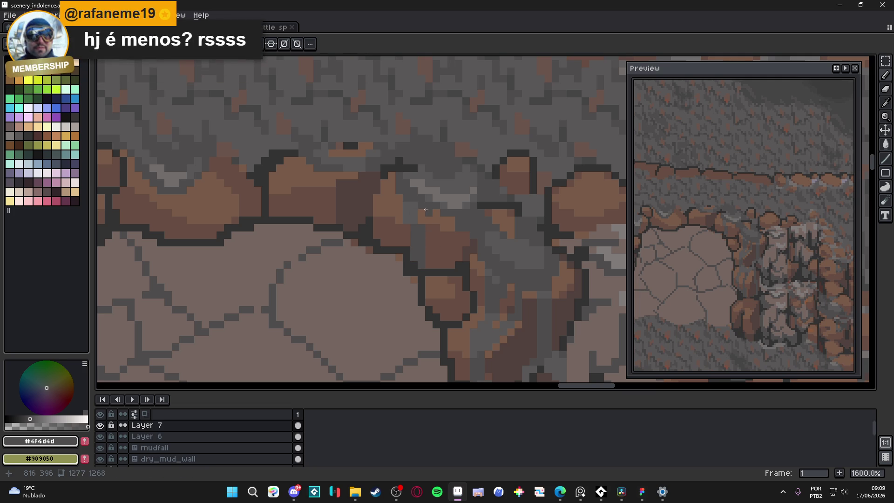
pyautogui.keyDown('alt'); pyautogui.click(408, 204); pyautogui.keyUp('alt')
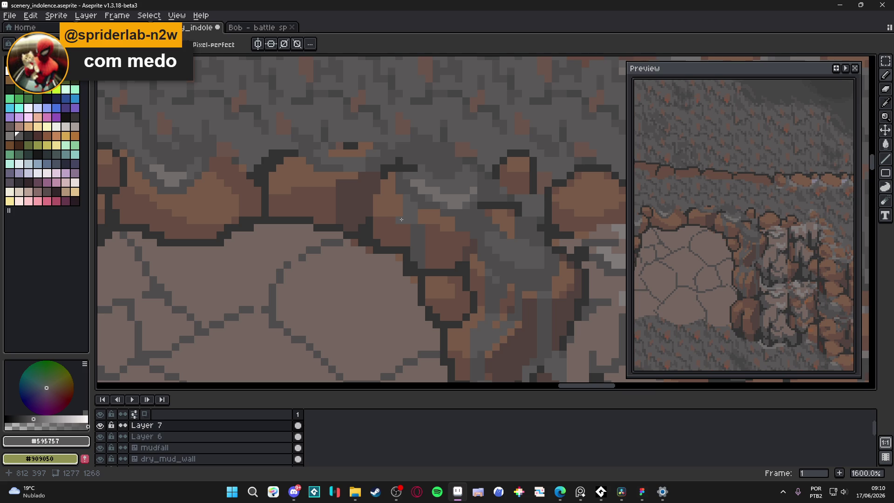
# Step: Draw a short vertical mid grey #595757 stroke in the crevice, sampling greys from the artwork
pyautogui.scroll(-3, 435, 198)
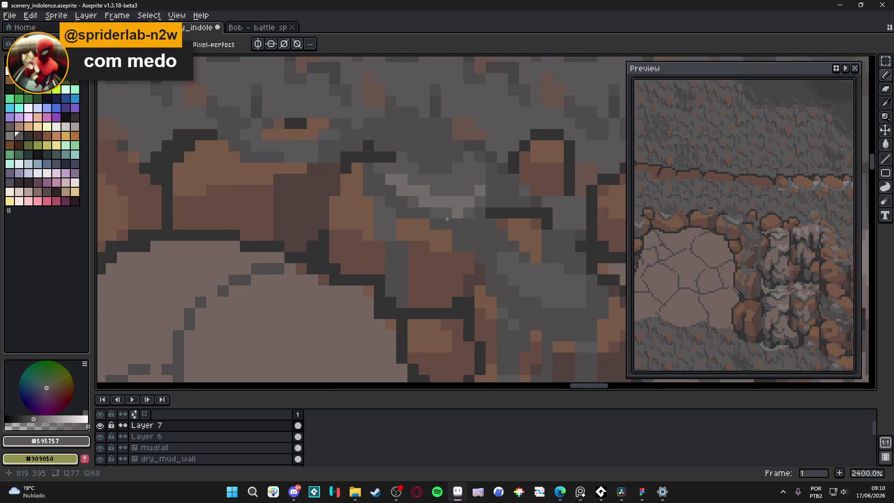
pyautogui.scroll(2, 400, 245)
pyautogui.scroll(1, 400, 244)
pyautogui.keyDown('alt'); pyautogui.click(414, 246); pyautogui.keyUp('alt')
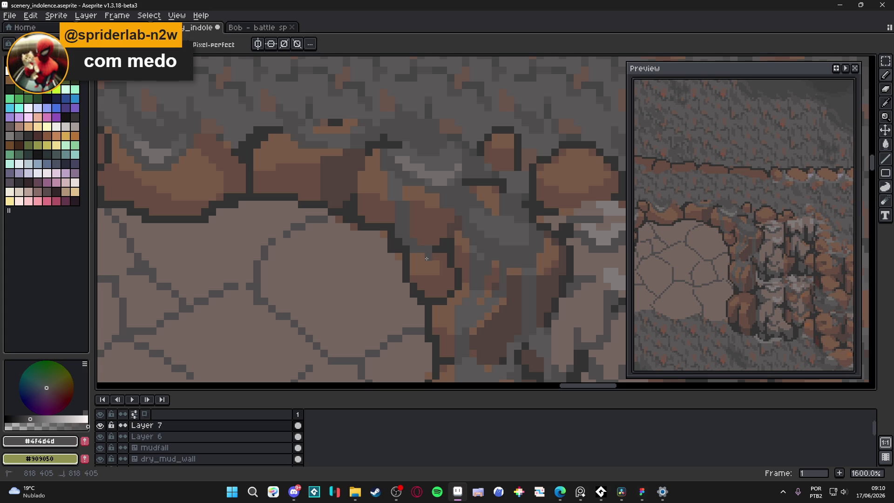
pyautogui.keyDown('alt'); pyautogui.click(405, 235); pyautogui.keyUp('alt')
pyautogui.moveTo(427, 257); pyautogui.dragTo(428, 272)
pyautogui.keyDown('alt'); pyautogui.click(428, 249); pyautogui.keyUp('alt')
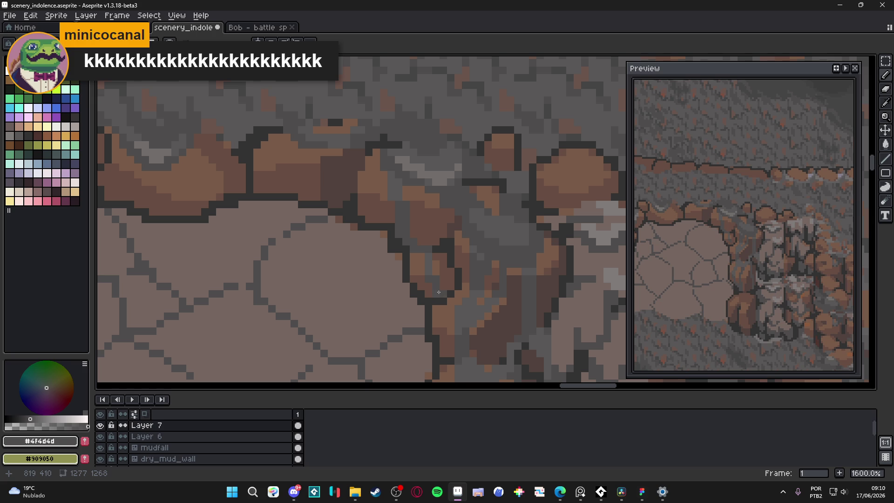
pyautogui.moveTo(420, 276); pyautogui.dragTo(428, 283)
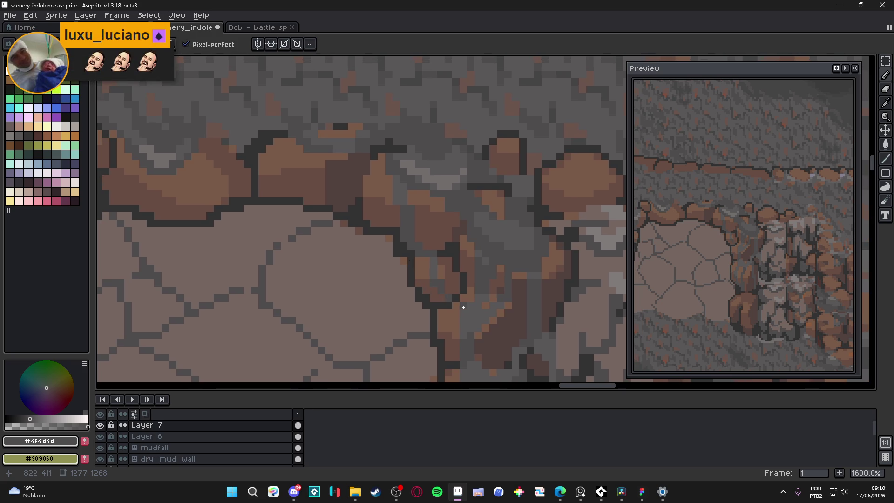
# Step: Paint lighter grey #716d6c pixels across two crevice gaps beside the rock wall
pyautogui.scroll(-3, 447, 302)
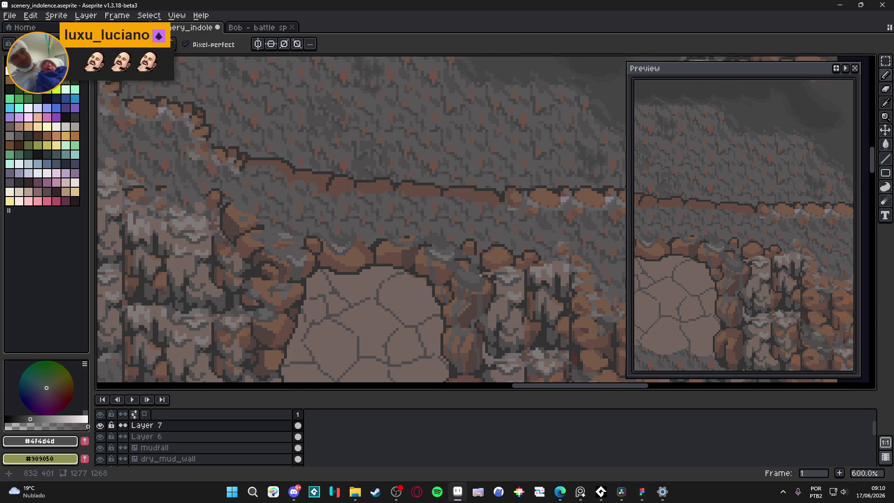
pyautogui.scroll(3, 479, 276)
pyautogui.keyDown('alt'); pyautogui.click(477, 298); pyautogui.keyUp('alt')
pyautogui.scroll(3, 475, 299)
pyautogui.moveTo(487, 301); pyautogui.dragTo(450, 287)
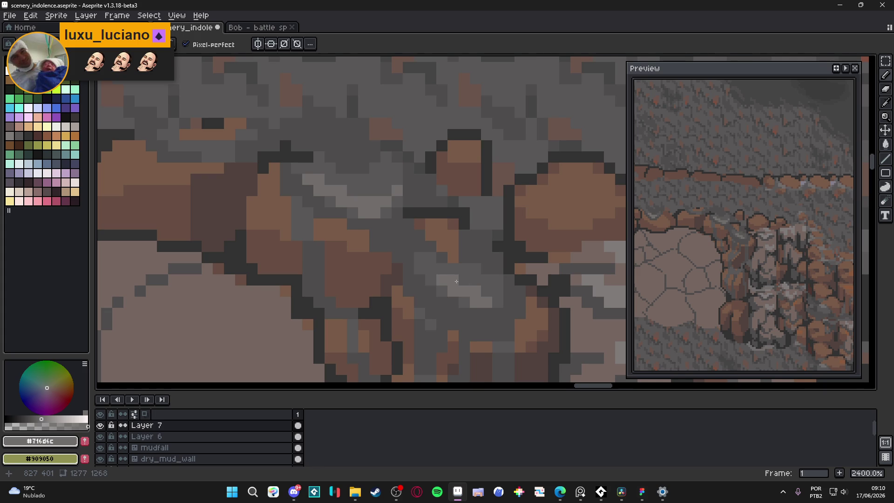
pyautogui.scroll(-2, 444, 281)
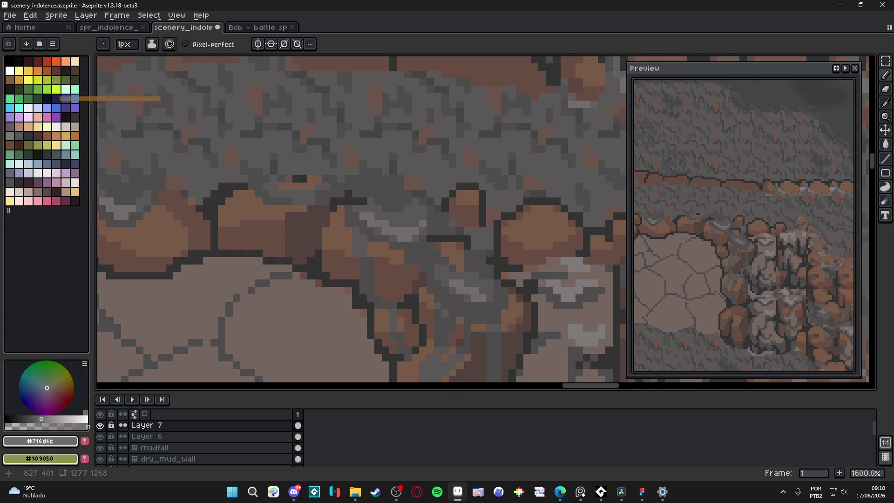
pyautogui.moveTo(455, 286); pyautogui.dragTo(465, 297)
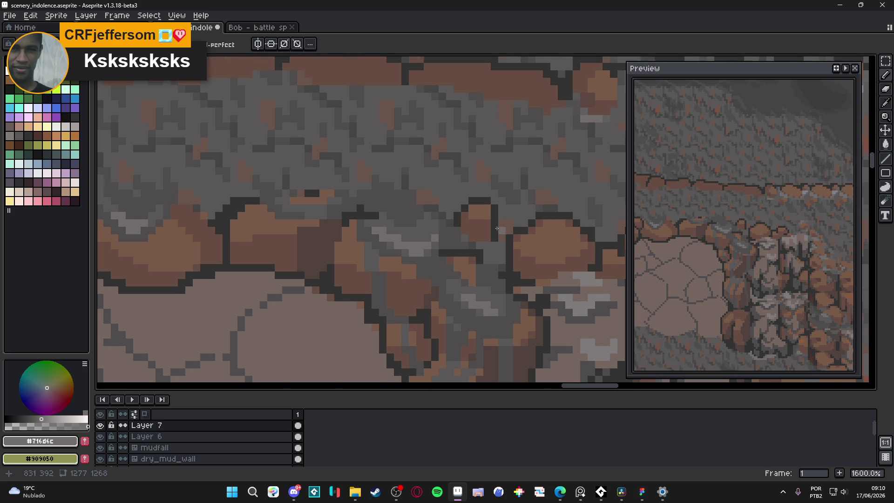
pyautogui.scroll(-2, 435, 190)
pyautogui.scroll(1, 461, 200)
# Step: Sample the very dark grey #454444 and a darker crevice grey
pyautogui.keyDown('alt'); pyautogui.click(457, 204); pyautogui.keyUp('alt')
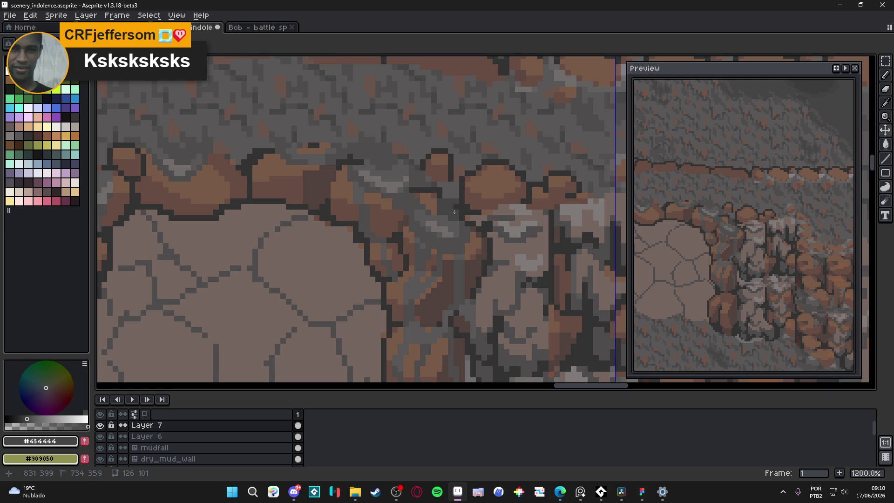
pyautogui.keyDown('alt'); pyautogui.click(448, 216); pyautogui.keyUp('alt')
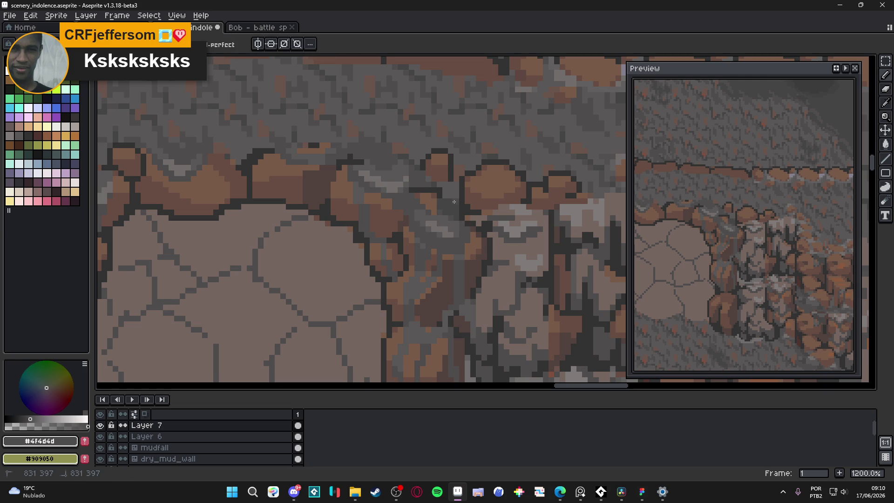
pyautogui.scroll(-5, 441, 198)
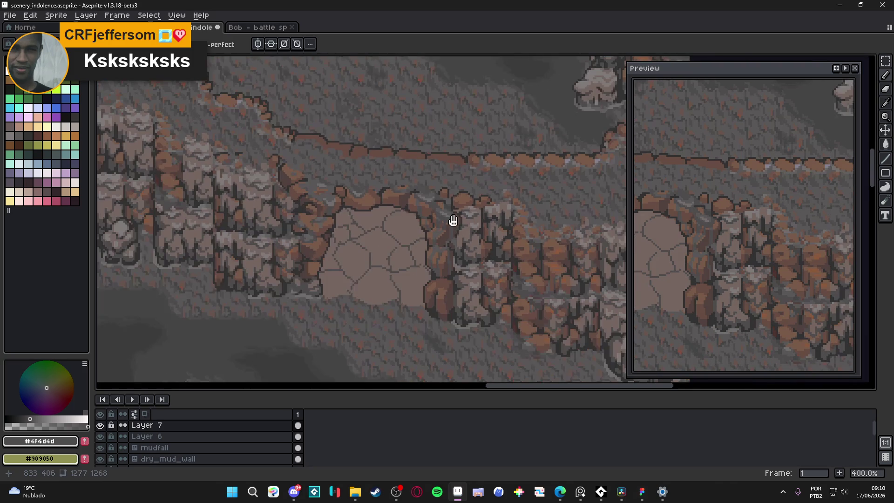
pyautogui.scroll(5, 458, 200)
# Step: Compare the light #716d6c and mid #595757 greys around the upper crevice
pyautogui.keyDown('alt'); pyautogui.click(458, 199); pyautogui.keyUp('alt')
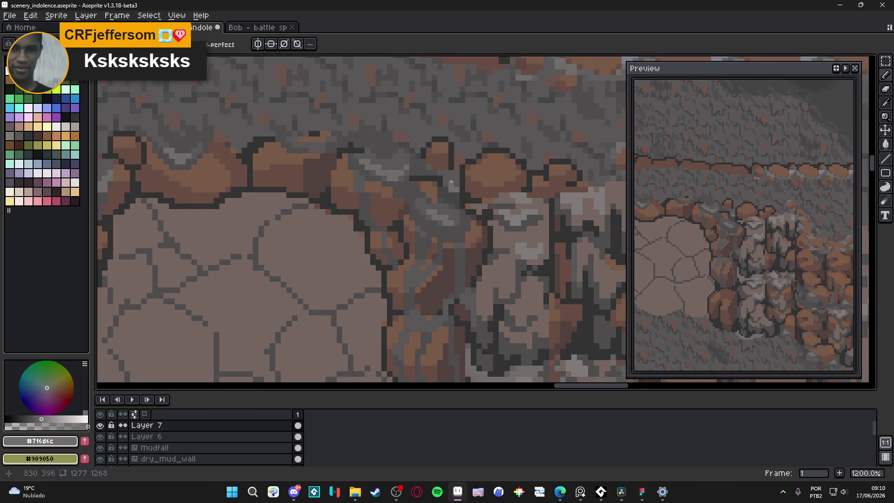
pyautogui.keyDown('alt'); pyautogui.click(448, 186); pyautogui.keyUp('alt')
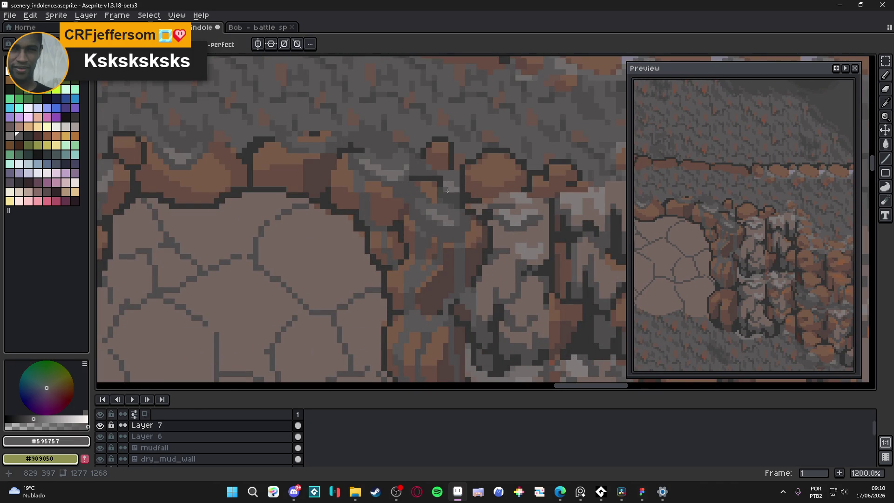
pyautogui.scroll(-3, 448, 192)
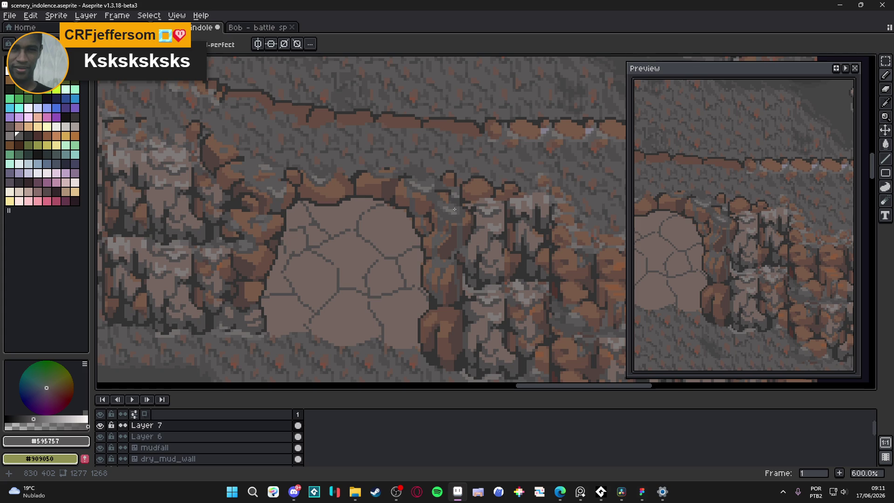
pyautogui.scroll(3, 457, 200)
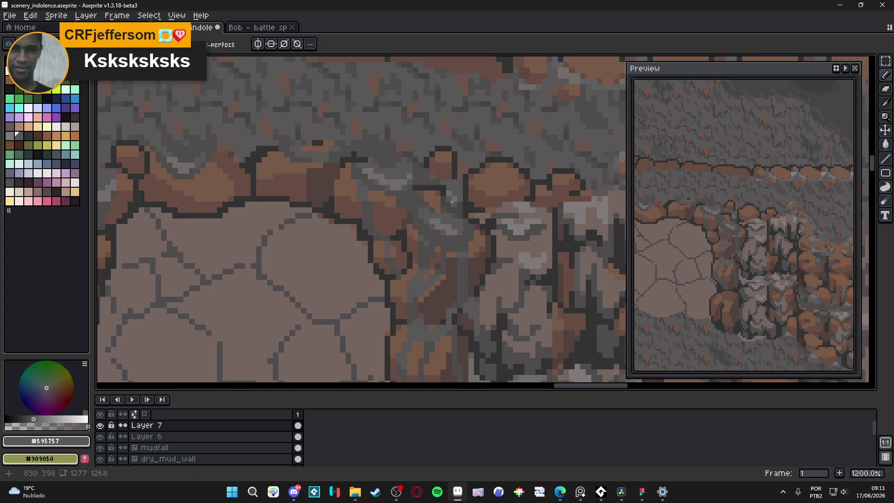
pyautogui.keyDown('alt'); pyautogui.click(455, 197); pyautogui.keyUp('alt')
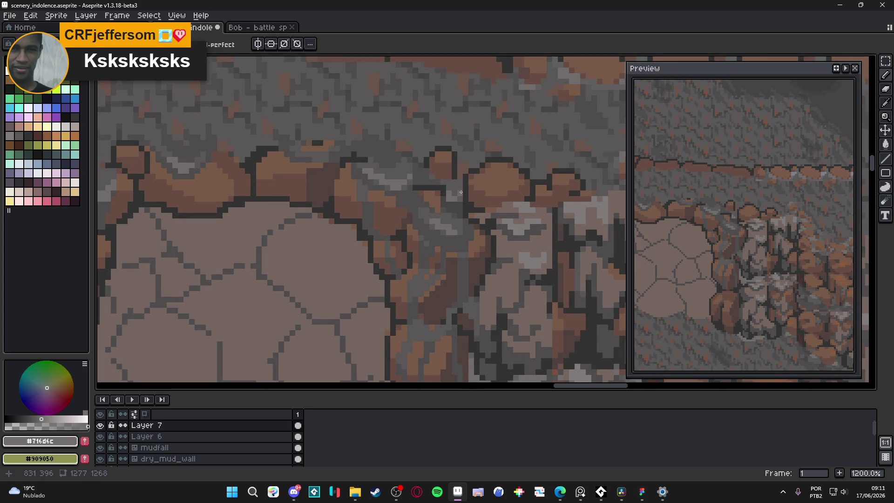
pyautogui.keyDown('alt'); pyautogui.click(451, 199); pyautogui.keyUp('alt')
pyautogui.moveTo(449, 199); pyautogui.dragTo(460, 209)
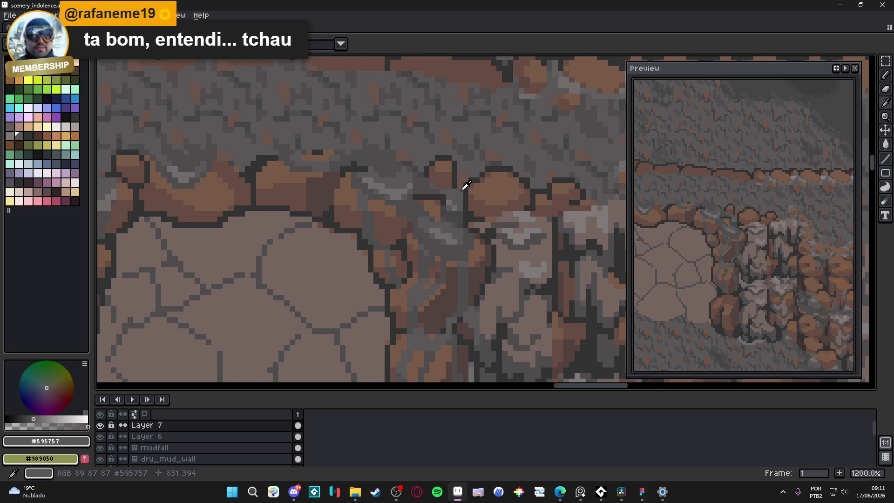
pyautogui.scroll(-4, 459, 209)
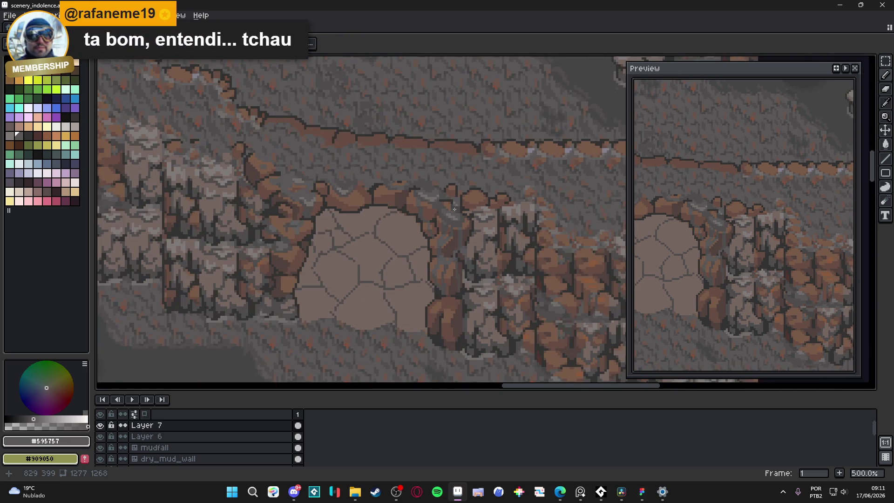
pyautogui.scroll(4, 458, 209)
# Step: Add light grey #716d6c highlight pixels in the lower crevice
pyautogui.keyDown('alt'); pyautogui.click(461, 200); pyautogui.keyUp('alt')
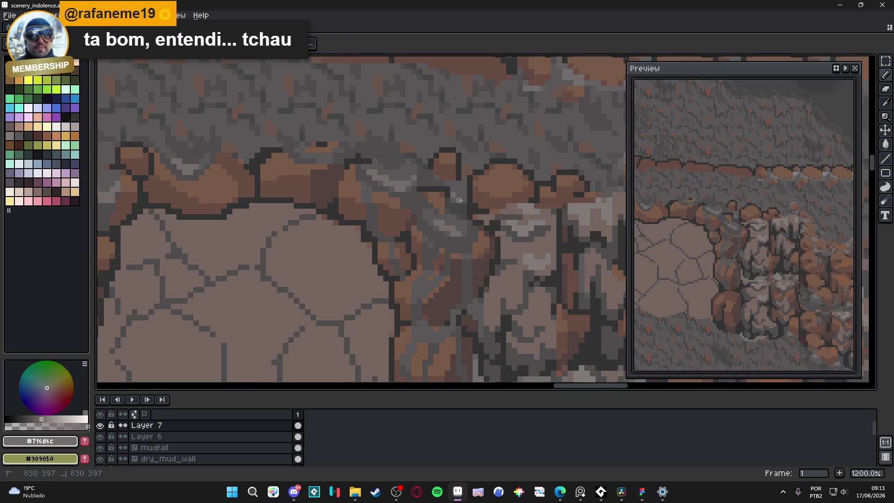
pyautogui.scroll(-5, 463, 199)
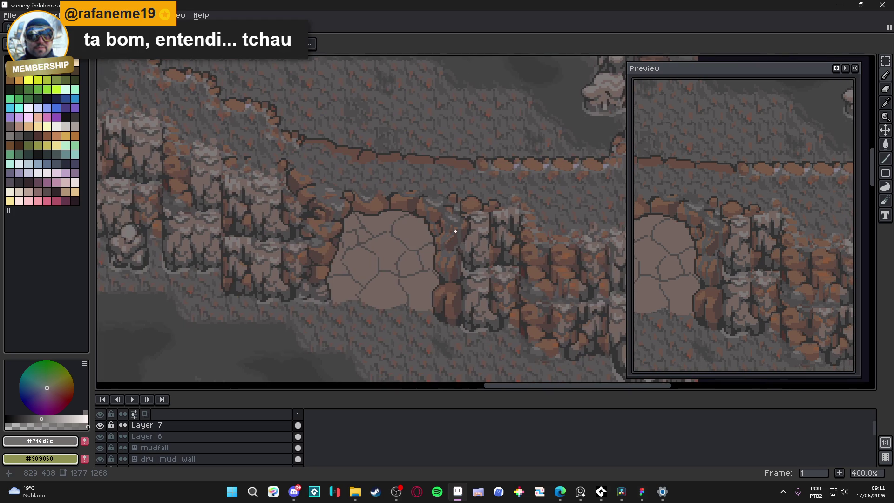
pyautogui.scroll(2, 447, 227)
pyautogui.scroll(3, 447, 227)
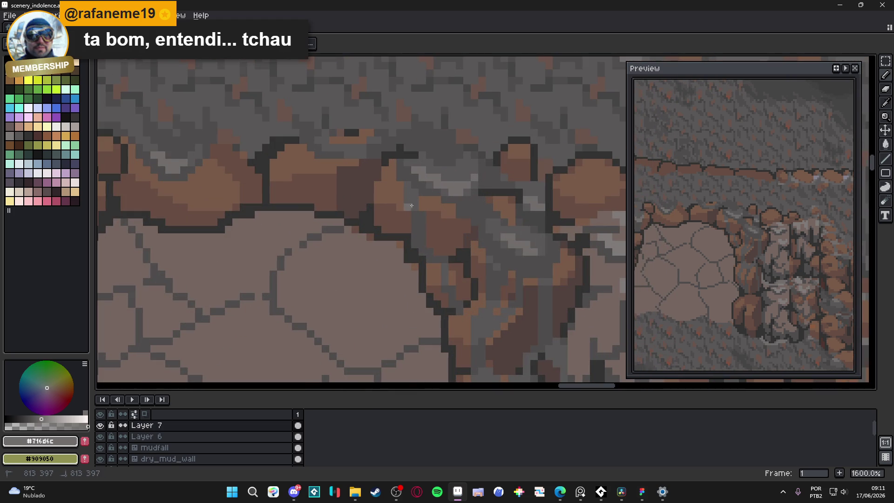
pyautogui.scroll(-4, 411, 200)
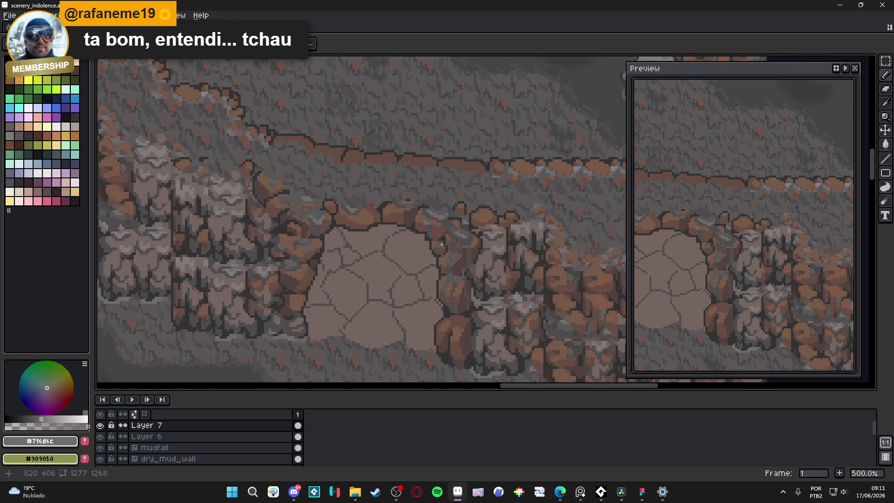
pyautogui.scroll(4, 487, 226)
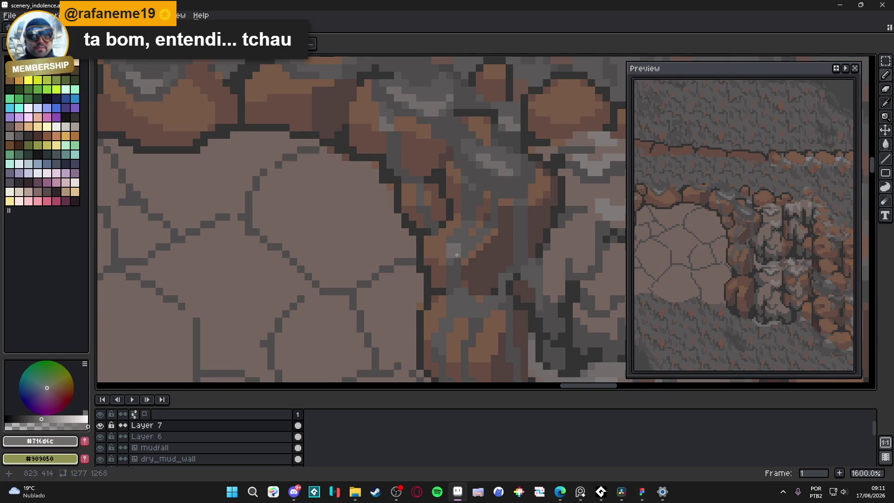
pyautogui.keyDown('alt'); pyautogui.click(458, 248); pyautogui.keyUp('alt')
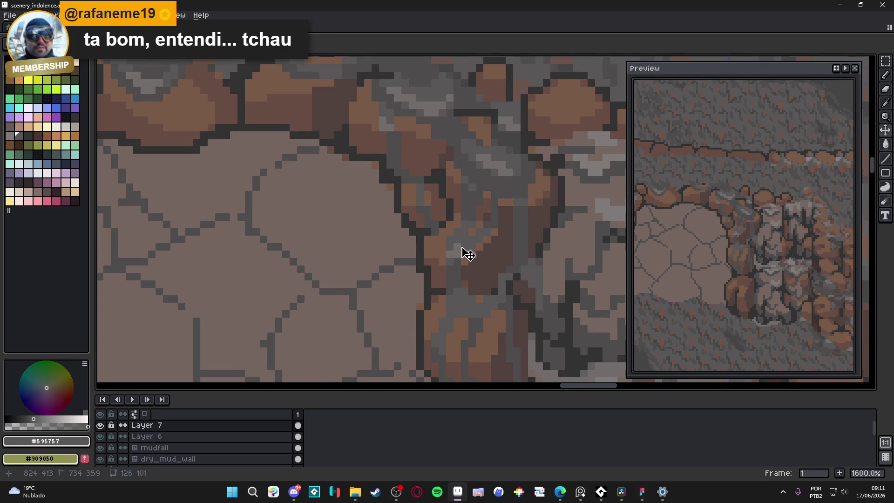
pyautogui.keyDown('alt'); pyautogui.click(460, 253); pyautogui.keyUp('alt')
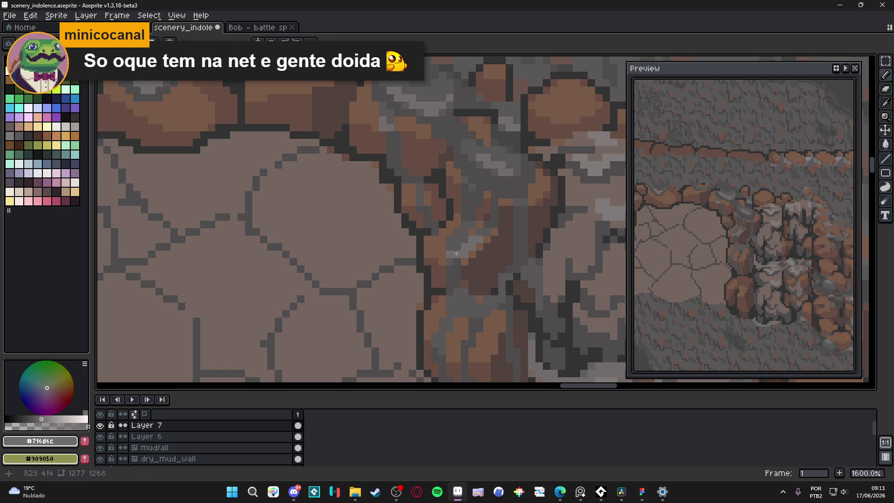
pyautogui.scroll(-4, 462, 261)
pyautogui.scroll(5, 440, 268)
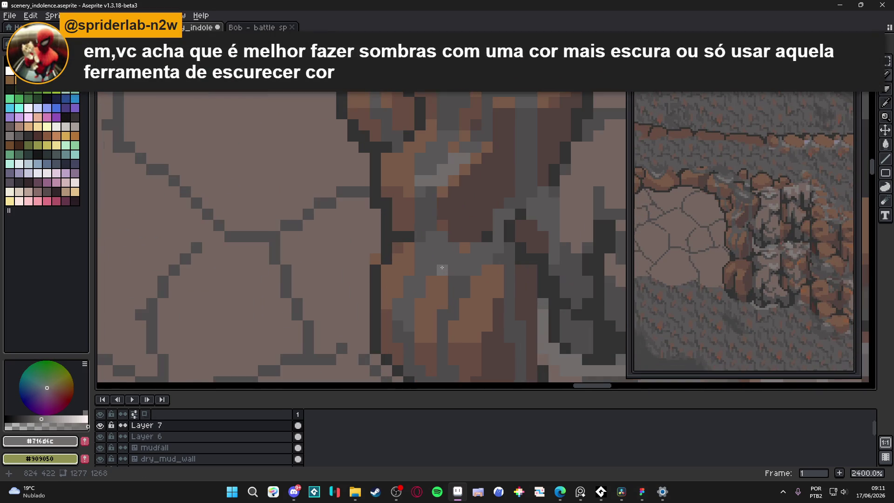
pyautogui.moveTo(409, 303); pyautogui.dragTo(398, 314)
pyautogui.click(415, 293)
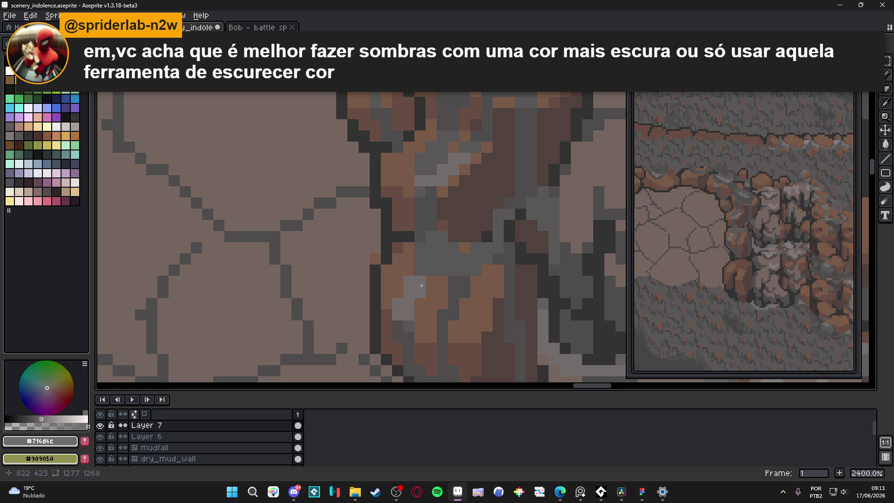
pyautogui.click(426, 283)
# Step: Re-sample the mid #595757 and darker #4f4d4d greys from the crevice
pyautogui.scroll(-3, 414, 264)
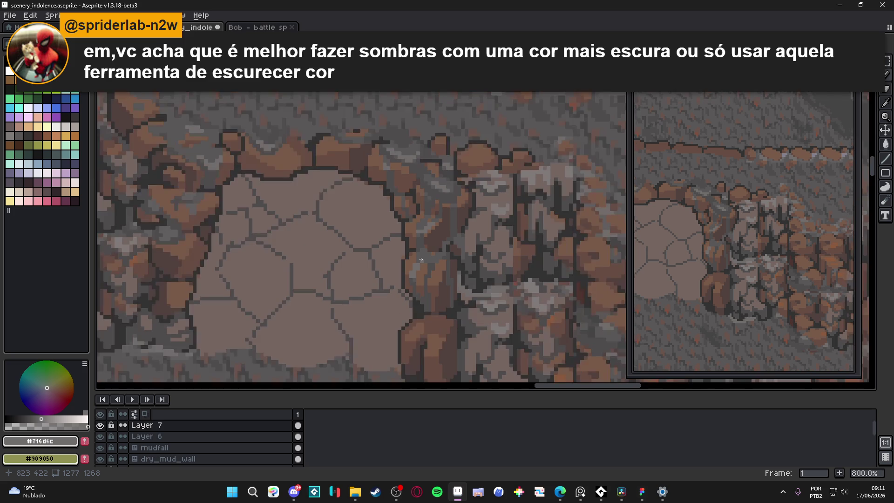
pyautogui.scroll(1, 415, 263)
pyautogui.scroll(-1, 414, 264)
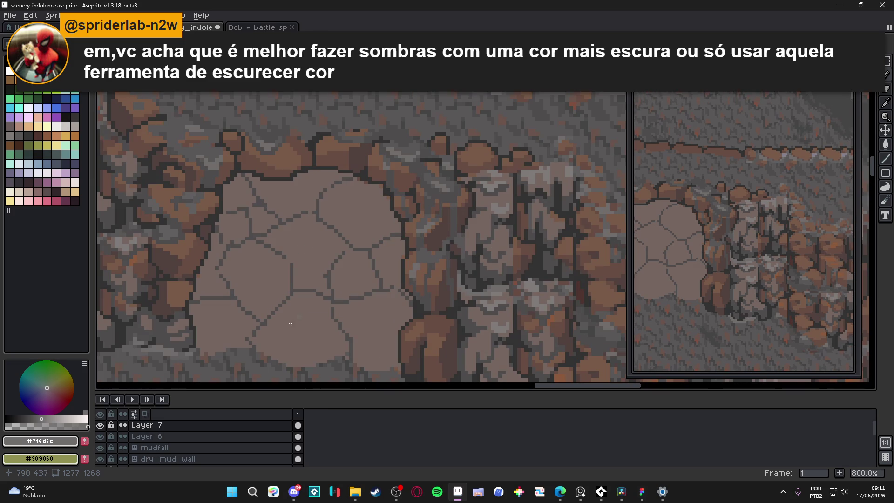
pyautogui.scroll(-3, 38, 406)
pyautogui.click(51, 388)
pyautogui.scroll(1, 434, 265)
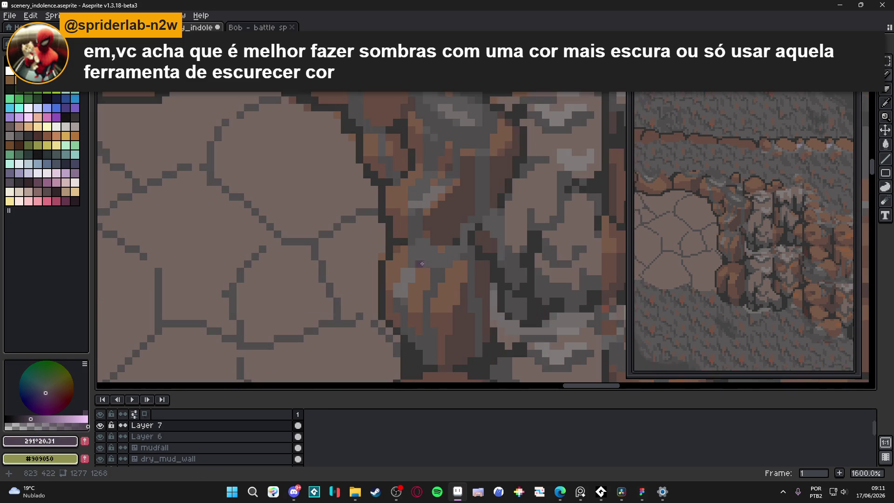
pyautogui.keyDown('alt'); pyautogui.click(436, 266); pyautogui.keyUp('alt')
pyautogui.keyDown('alt'); pyautogui.click(433, 275); pyautogui.keyUp('alt')
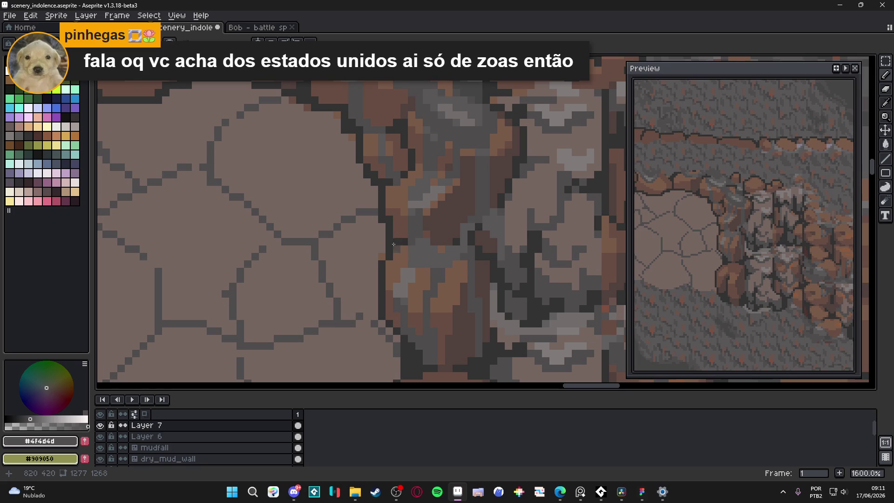
pyautogui.scroll(-1, 433, 274)
pyautogui.scroll(1, 401, 243)
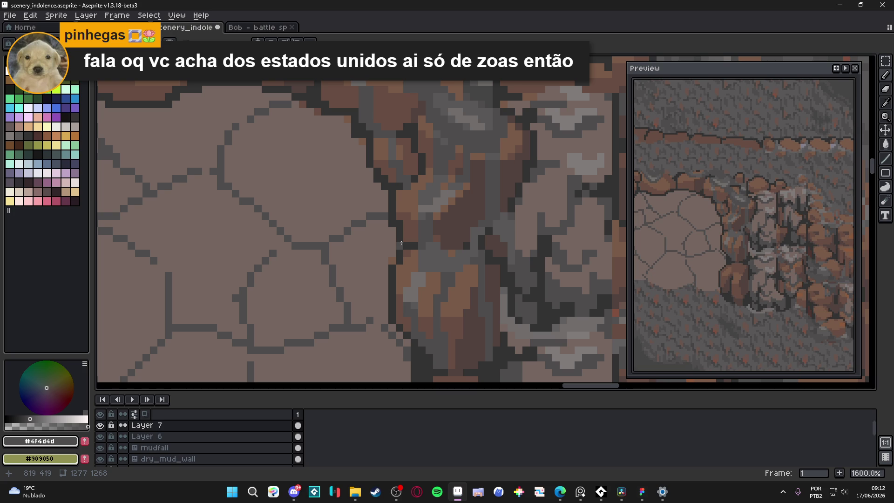
pyautogui.scroll(-4, 404, 245)
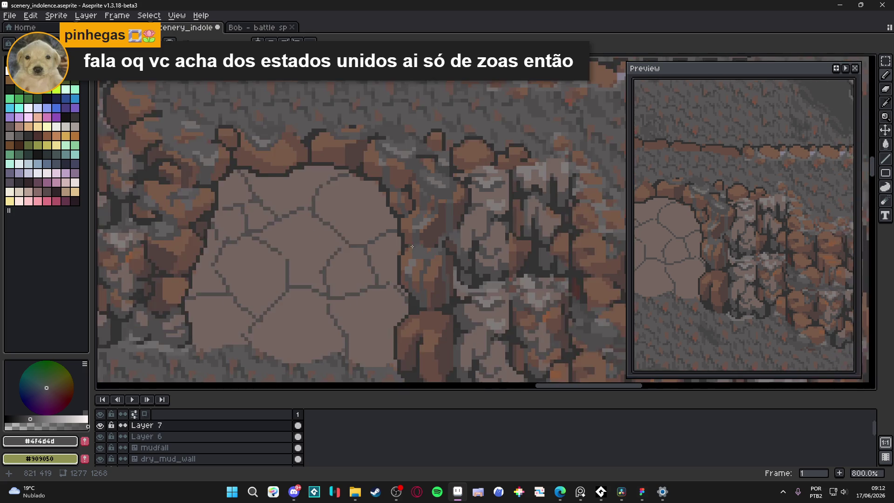
pyautogui.scroll(4, 430, 255)
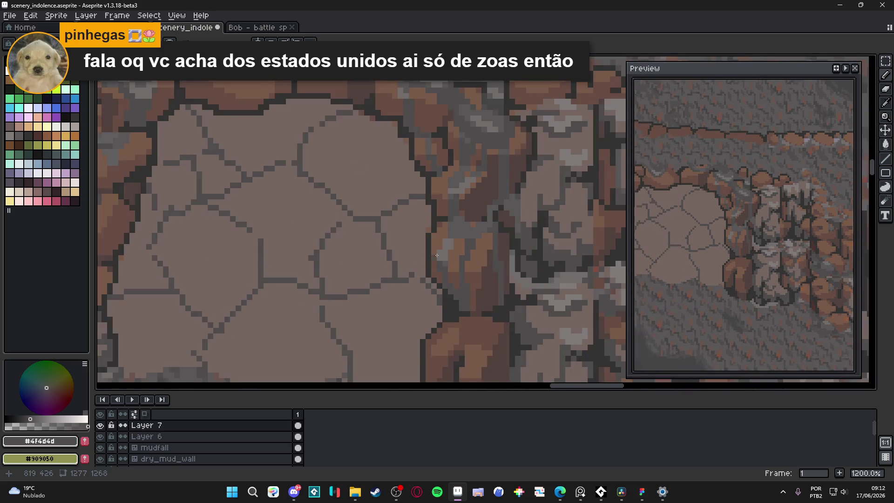
# Step: Cover stray light grey crevice pixels with mid grey #595757
pyautogui.keyDown('alt'); pyautogui.click(469, 216); pyautogui.keyUp('alt')
pyautogui.click(444, 239)
pyautogui.moveTo(437, 254); pyautogui.dragTo(444, 261)
pyautogui.keyDown('alt'); pyautogui.click(443, 270); pyautogui.keyUp('alt')
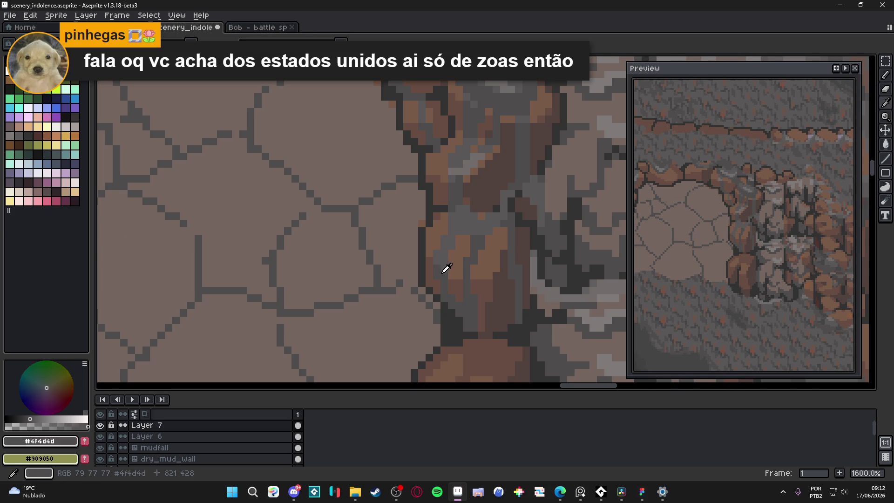
pyautogui.scroll(-3, 458, 257)
pyautogui.scroll(-1, 457, 209)
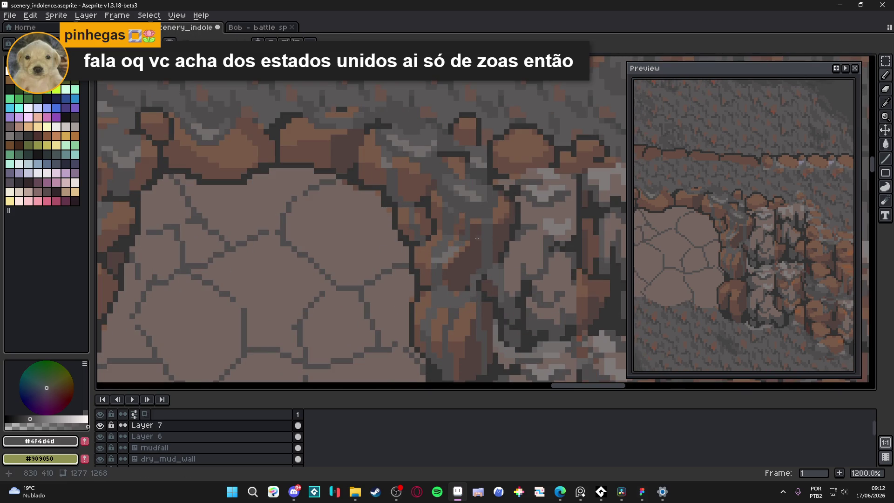
pyautogui.scroll(-1, 478, 245)
pyautogui.scroll(6, 467, 212)
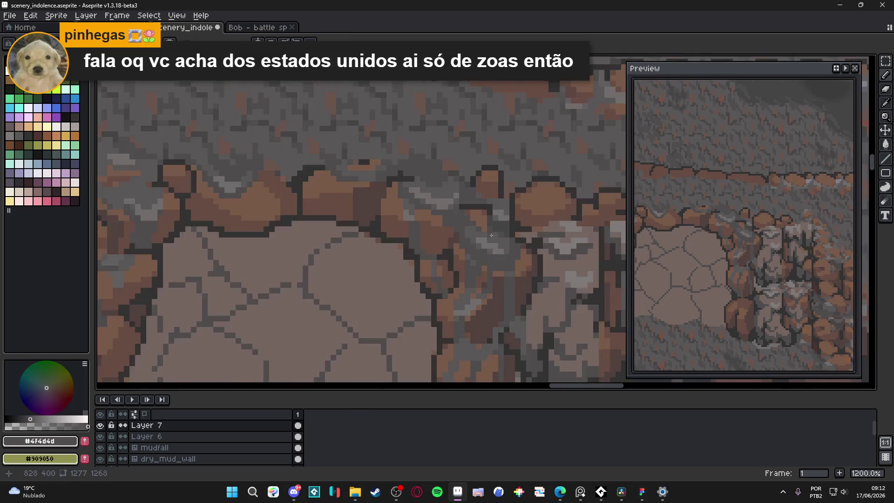
pyautogui.keyDown('alt'); pyautogui.click(480, 243); pyautogui.keyUp('alt')
pyautogui.scroll(-3, 475, 238)
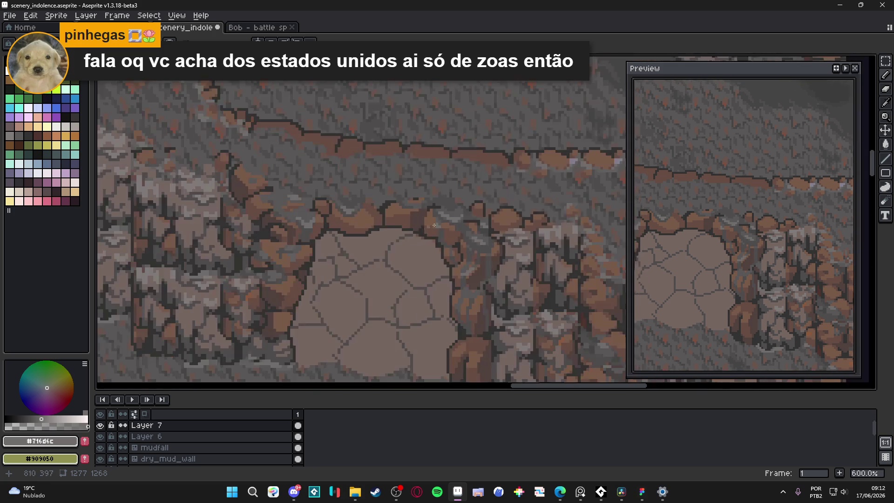
# Step: Retouch several crevice pixels with mid grey #595757 and lighten one pixel
pyautogui.scroll(5, 447, 227)
pyautogui.keyDown('alt'); pyautogui.click(447, 225); pyautogui.keyUp('alt')
pyautogui.click(446, 226)
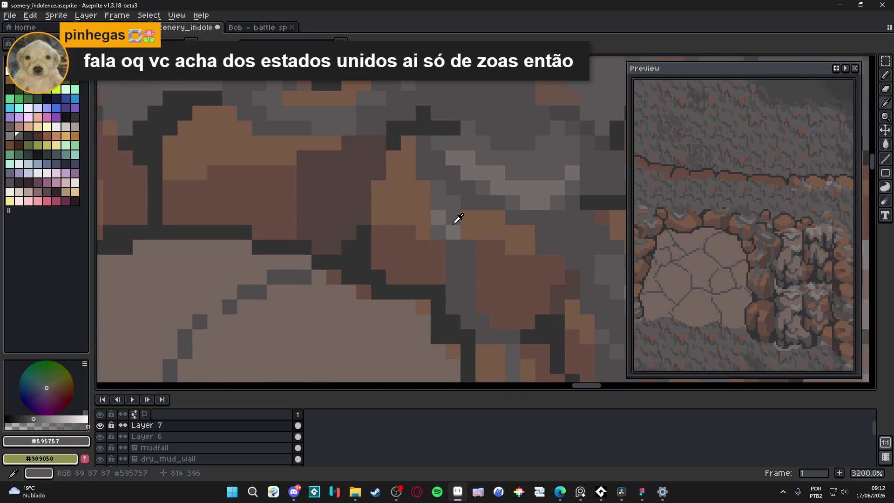
pyautogui.keyDown('alt'); pyautogui.click(457, 219); pyautogui.keyUp('alt')
pyautogui.click(450, 215)
pyautogui.click(437, 202)
# Step: Compare the dark #4f4d4d and mid #595757 grey shades across the rocks and crevice
pyautogui.scroll(-6, 466, 262)
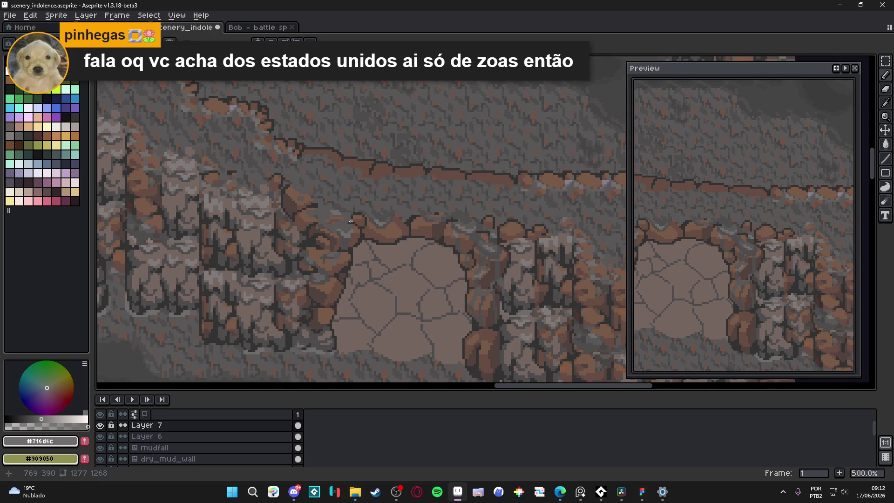
pyautogui.scroll(2, 351, 221)
pyautogui.scroll(-1, 377, 243)
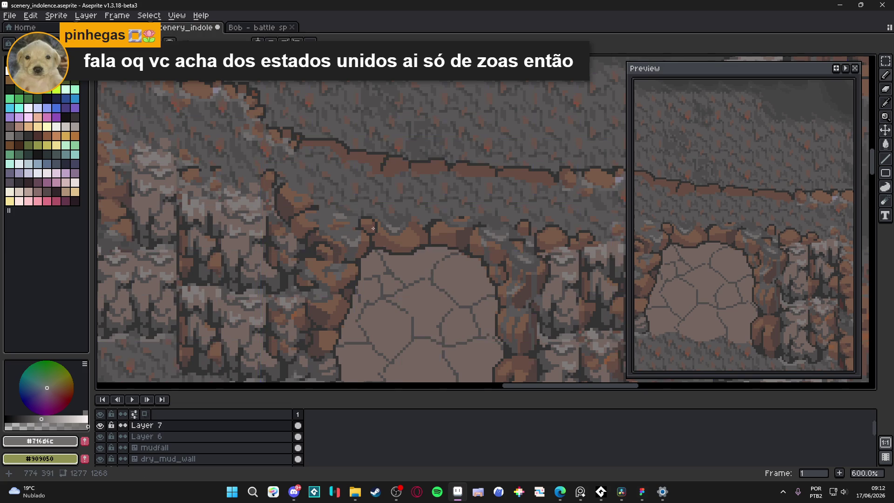
pyautogui.scroll(3, 372, 230)
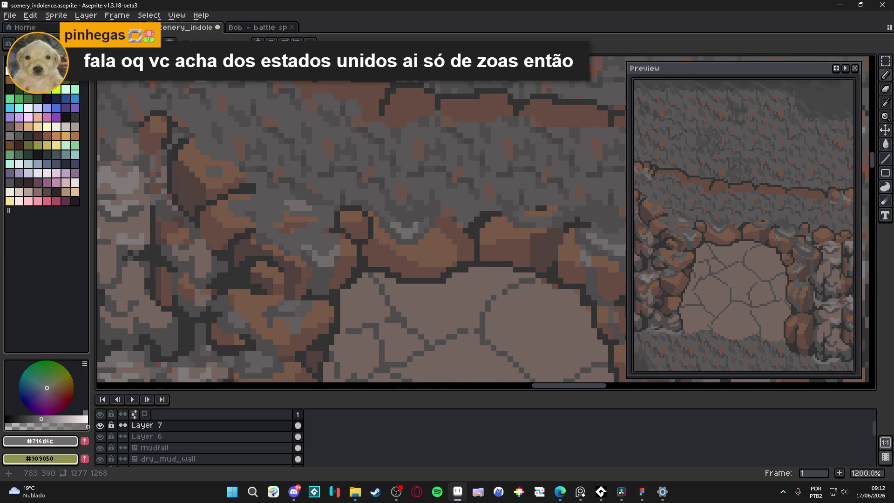
pyautogui.keyDown('alt'); pyautogui.click(415, 225); pyautogui.keyUp('alt')
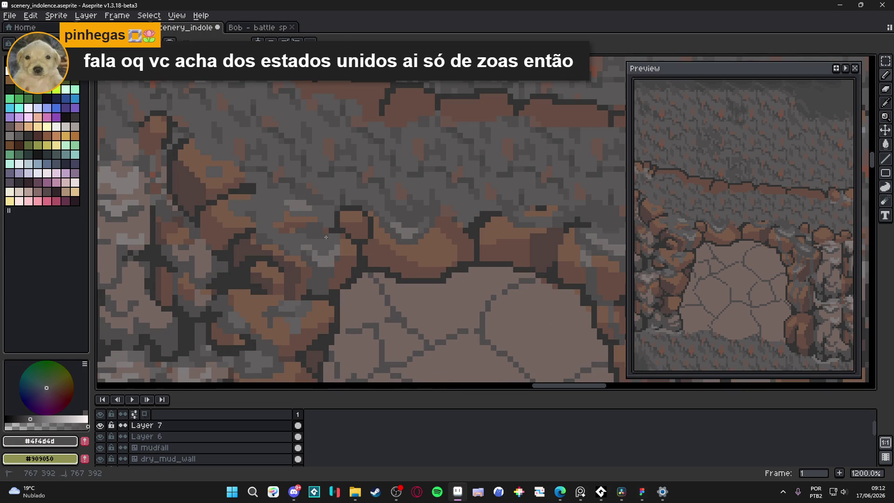
pyautogui.scroll(-2, 326, 236)
pyautogui.scroll(2, 331, 228)
pyautogui.keyDown('alt'); pyautogui.click(334, 225); pyautogui.keyUp('alt')
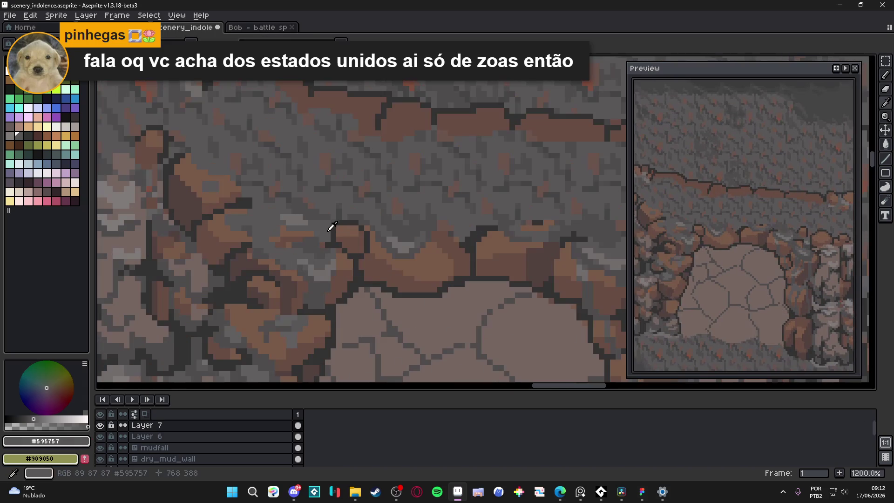
pyautogui.keyDown('alt'); pyautogui.click(315, 237); pyautogui.keyUp('alt')
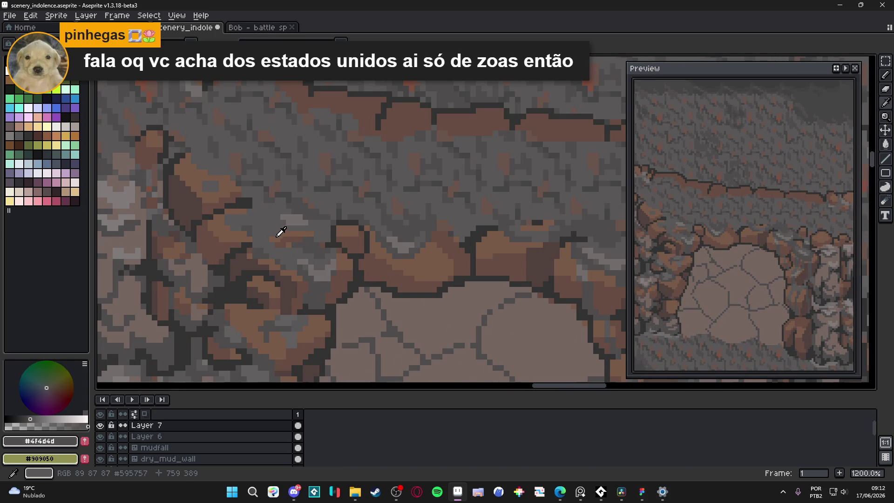
pyautogui.keyDown('alt'); pyautogui.click(268, 235); pyautogui.keyUp('alt')
pyautogui.keyDown('alt'); pyautogui.click(261, 239); pyautogui.keyUp('alt')
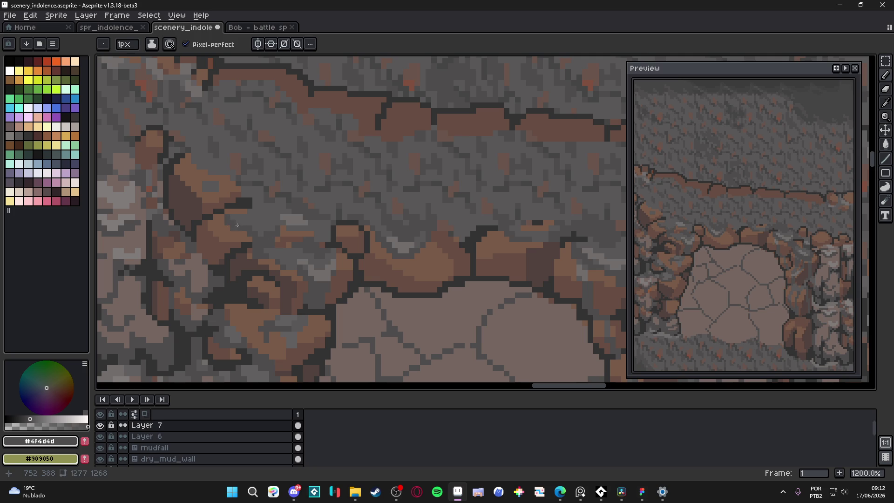
pyautogui.keyDown('alt'); pyautogui.click(262, 228); pyautogui.keyUp('alt')
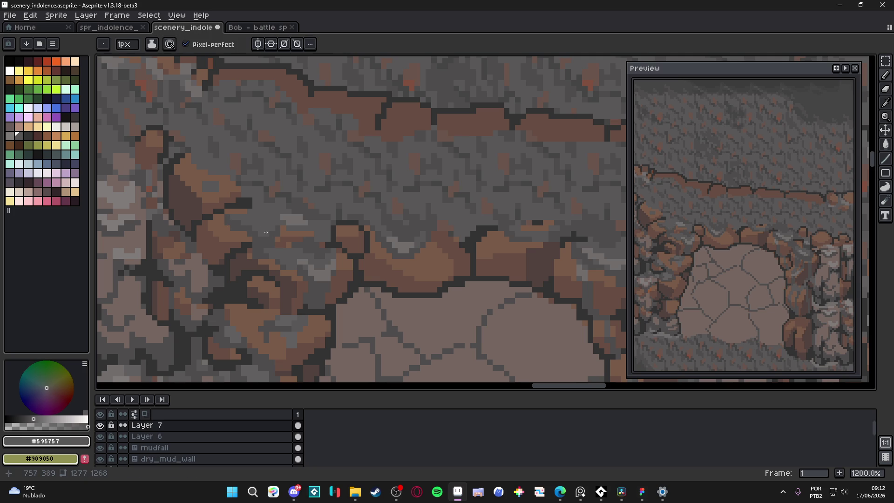
# Step: Save the scenery file and darken one crevice pixel with a 1px dark grey #4f4d4d pencil
pyautogui.hotkey('ctrl', 's')
pyautogui.scroll(1, 282, 243)
pyautogui.press('+')
pyautogui.keyDown('alt'); pyautogui.click(261, 209); pyautogui.keyUp('alt')
pyautogui.press('-')
pyautogui.click(264, 218)
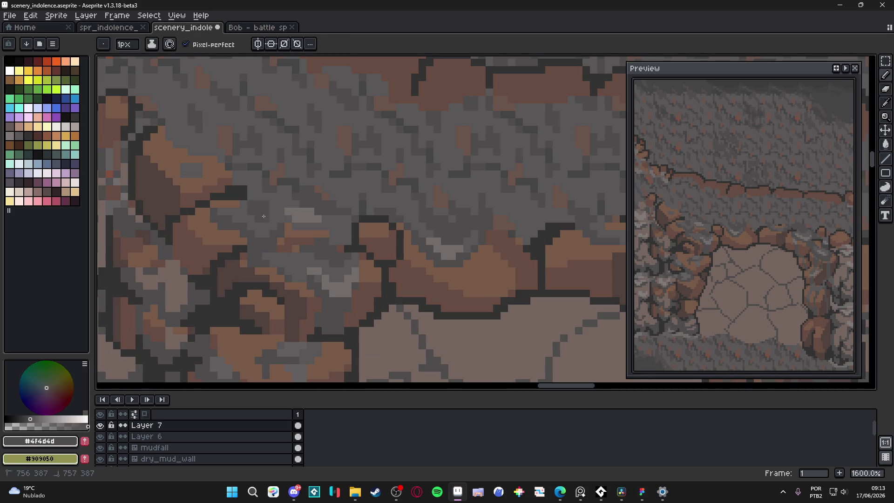
pyautogui.keyDown('alt'); pyautogui.click(260, 201); pyautogui.keyUp('alt')
pyautogui.scroll(-3, 266, 202)
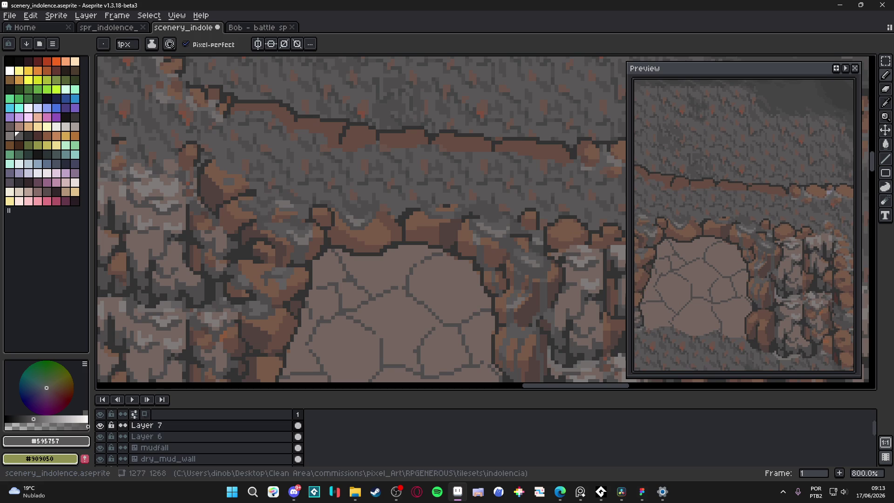
pyautogui.hotkey('alt', 'Tab')
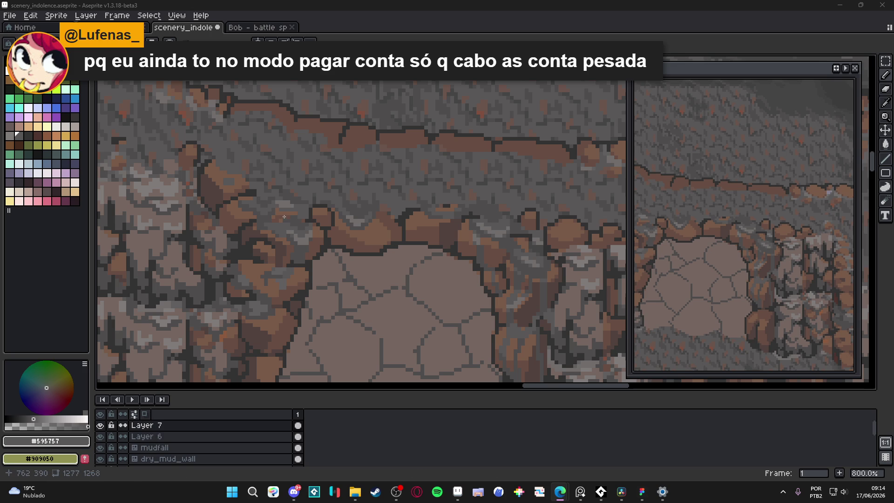
pyautogui.scroll(-4, 286, 223)
# Step: Darken a pixel or two in the rock crevice with dark grey #4f4d4d
pyautogui.scroll(7, 310, 227)
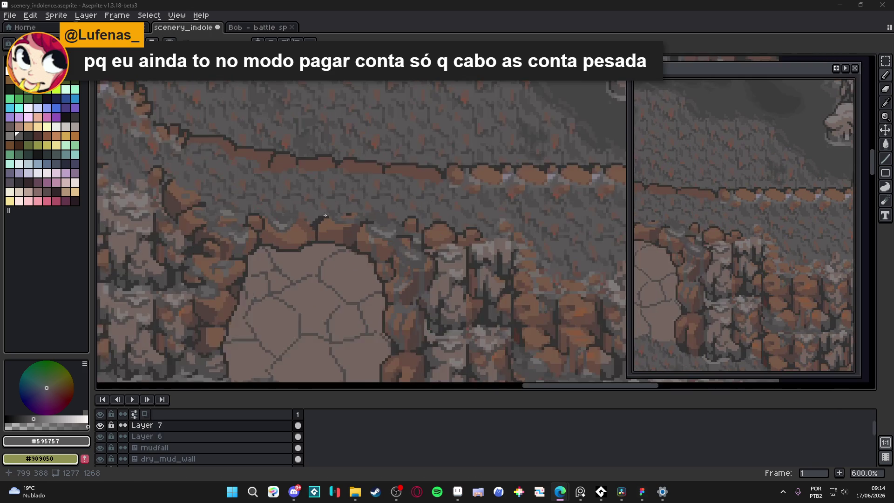
pyautogui.keyDown('alt'); pyautogui.click(296, 228); pyautogui.keyUp('alt')
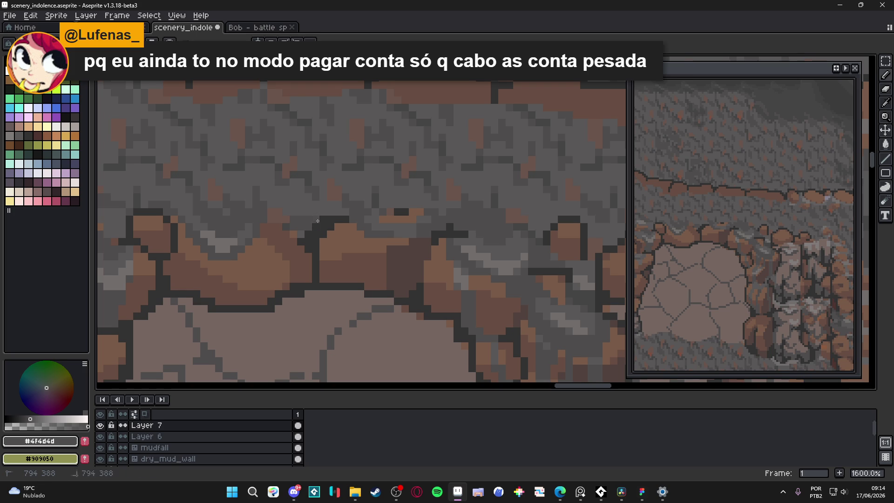
pyautogui.moveTo(278, 204); pyautogui.dragTo(281, 204)
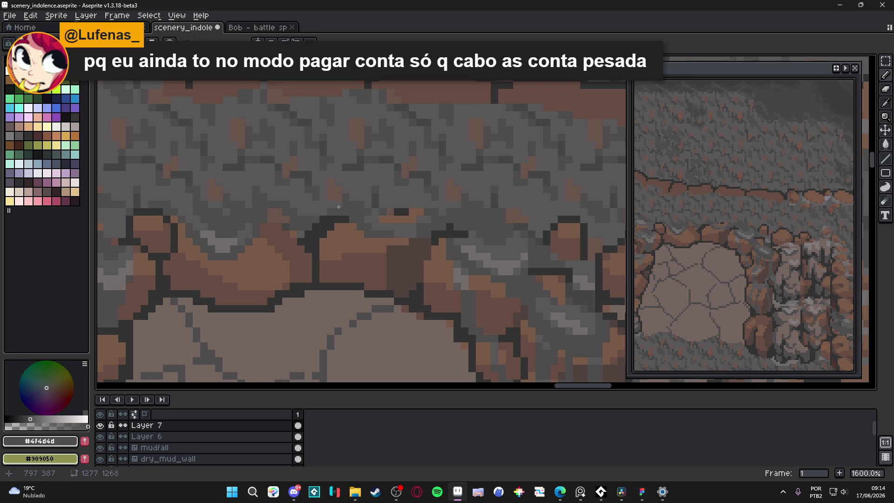
# Step: Add light grey #716d6c highlight pixels along the top of the rock
pyautogui.scroll(-2, 348, 234)
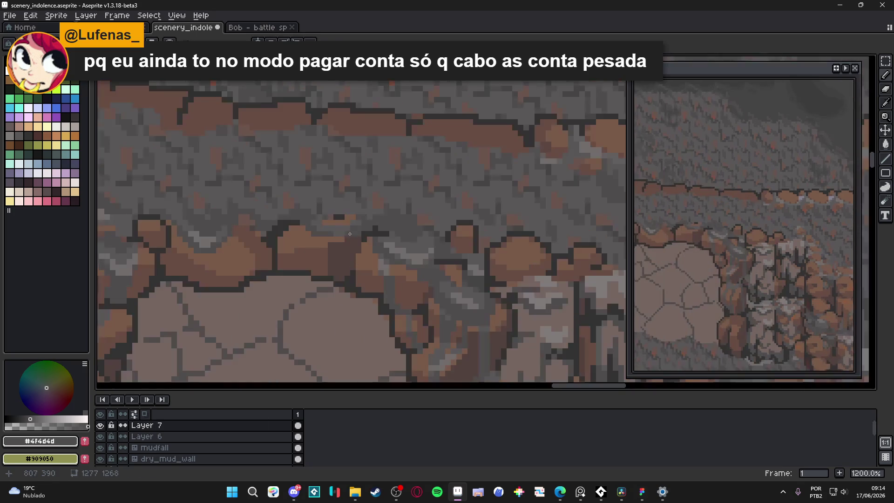
pyautogui.keyDown('alt'); pyautogui.click(395, 249); pyautogui.keyUp('alt')
pyautogui.scroll(3, 267, 221)
pyautogui.click(265, 223)
pyautogui.click(247, 210)
pyautogui.click(281, 209)
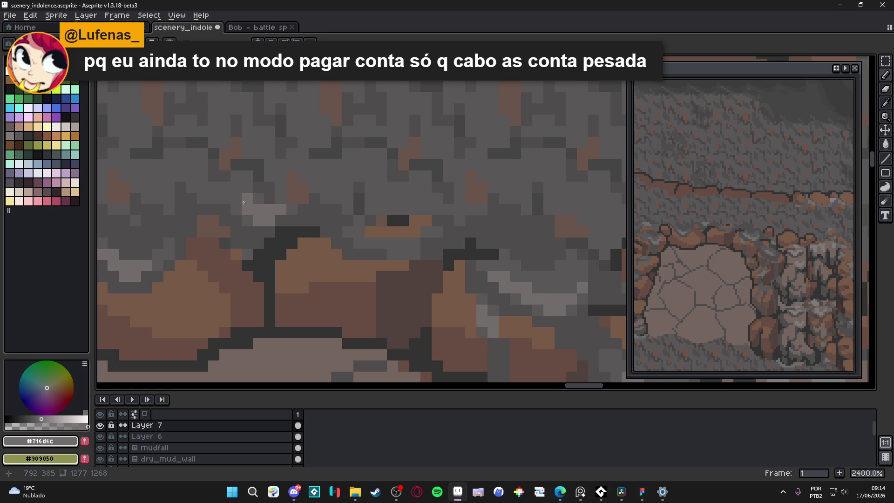
# Step: Compare greys #4f4d4d, #595757 and #323232 from the canvas, settling on dark grey #4f4d4d
pyautogui.scroll(-6, 339, 249)
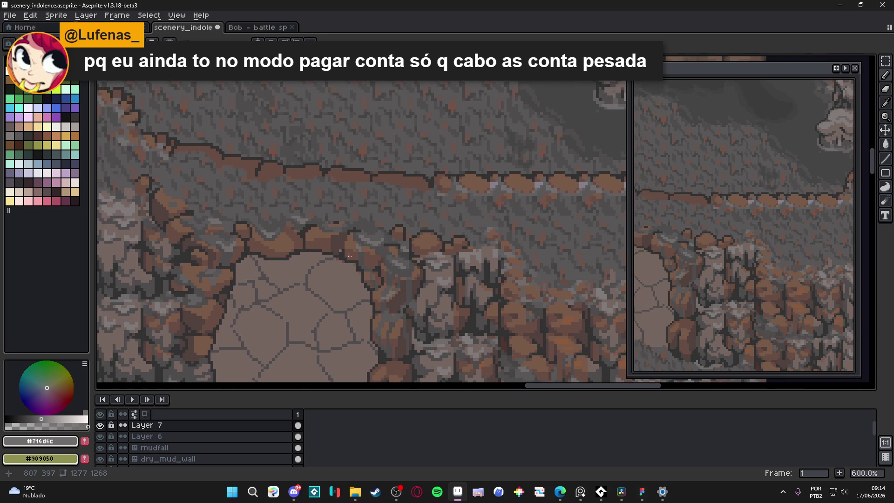
pyautogui.scroll(-3, 339, 249)
pyautogui.scroll(1, 369, 238)
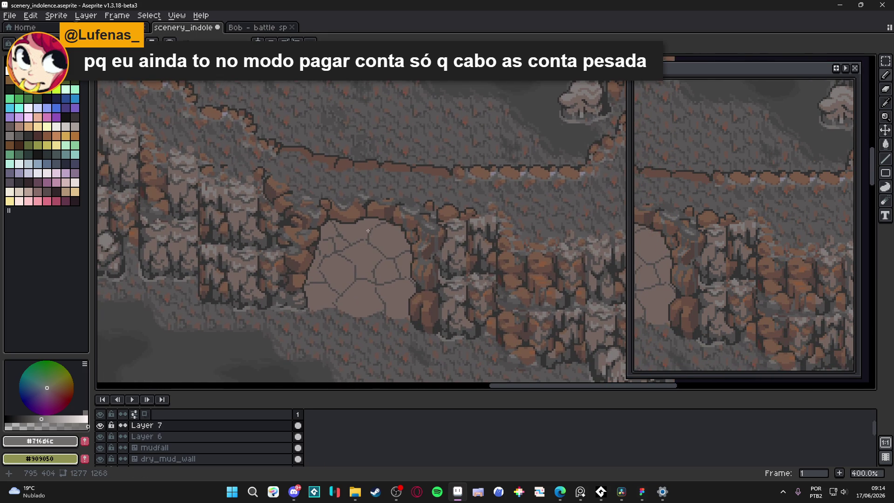
pyautogui.scroll(6, 367, 215)
pyautogui.keyDown('alt'); pyautogui.click(373, 184); pyautogui.keyUp('alt')
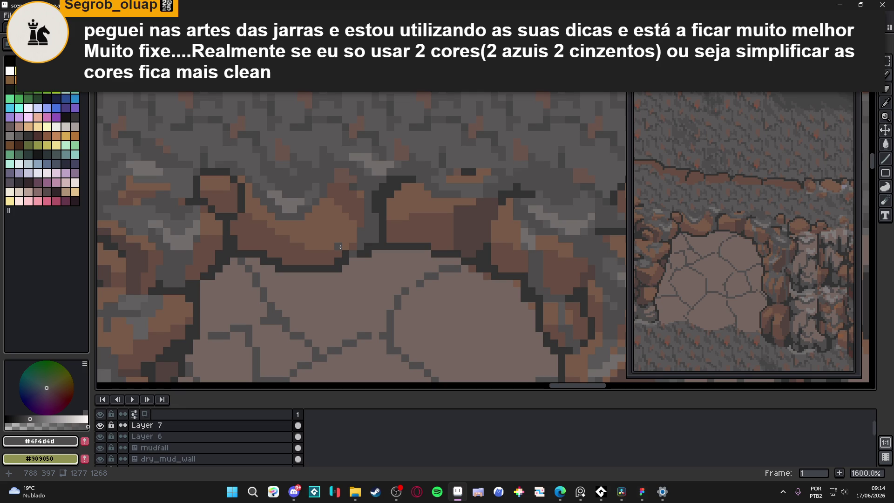
pyautogui.scroll(-3, 340, 246)
pyautogui.scroll(-1, 383, 249)
pyautogui.scroll(2, 363, 245)
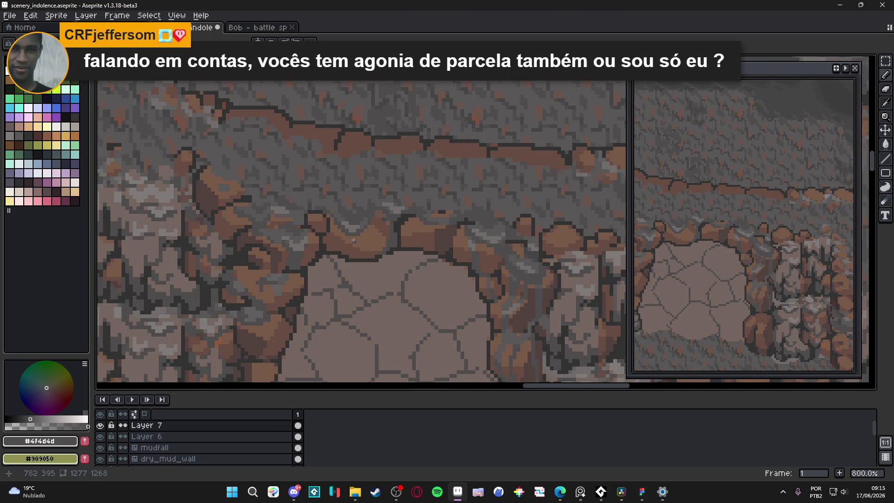
pyautogui.scroll(3, 343, 245)
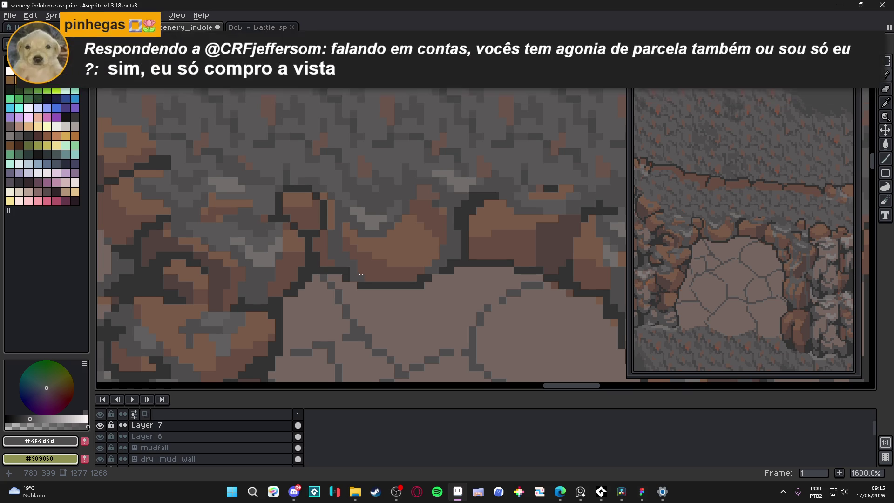
pyautogui.keyDown('alt'); pyautogui.click(349, 212); pyautogui.keyUp('alt')
pyautogui.scroll(-4, 331, 242)
pyautogui.scroll(3, 341, 251)
pyautogui.keyDown('alt'); pyautogui.click(338, 255); pyautogui.keyUp('alt')
pyautogui.click(346, 258)
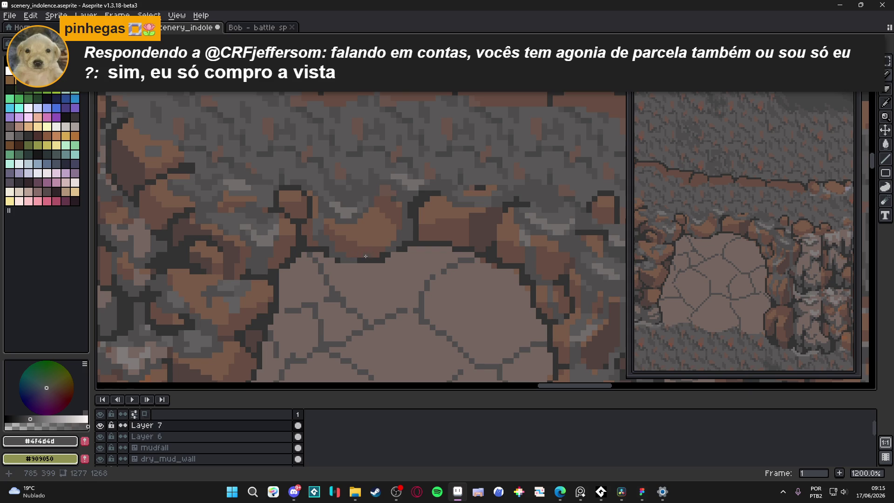
pyautogui.scroll(-1, 366, 256)
pyautogui.keyDown('alt'); pyautogui.click(363, 260); pyautogui.keyUp('alt')
pyautogui.scroll(-1, 361, 274)
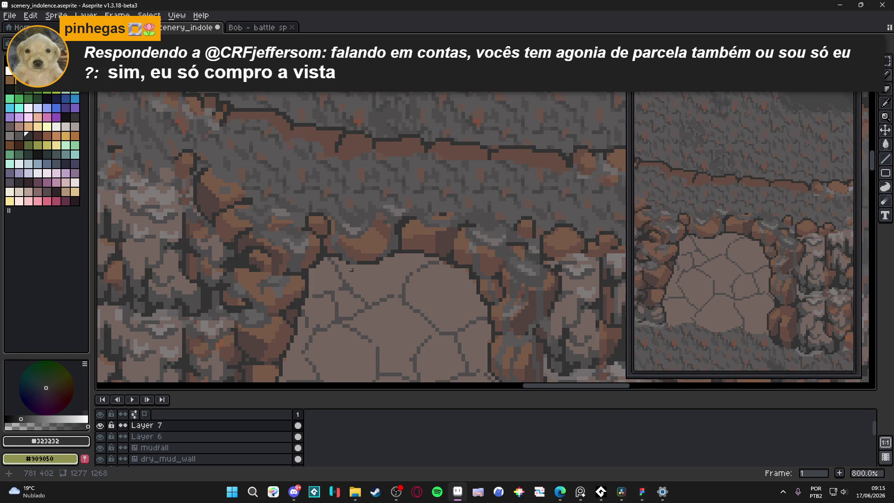
pyautogui.scroll(-1, 360, 278)
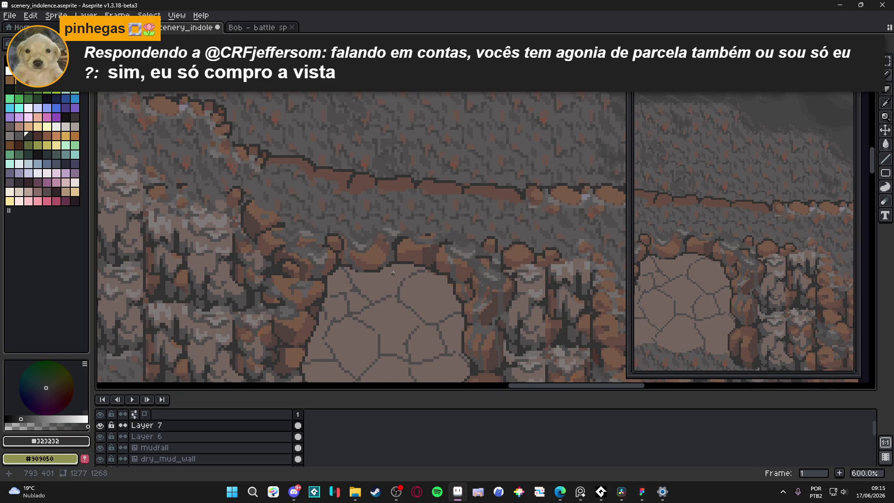
pyautogui.scroll(-3, 375, 272)
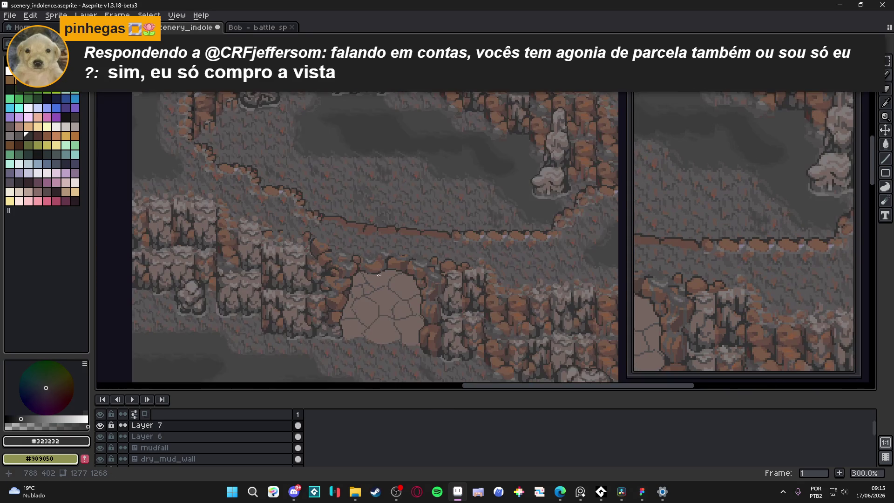
pyautogui.scroll(6, 354, 274)
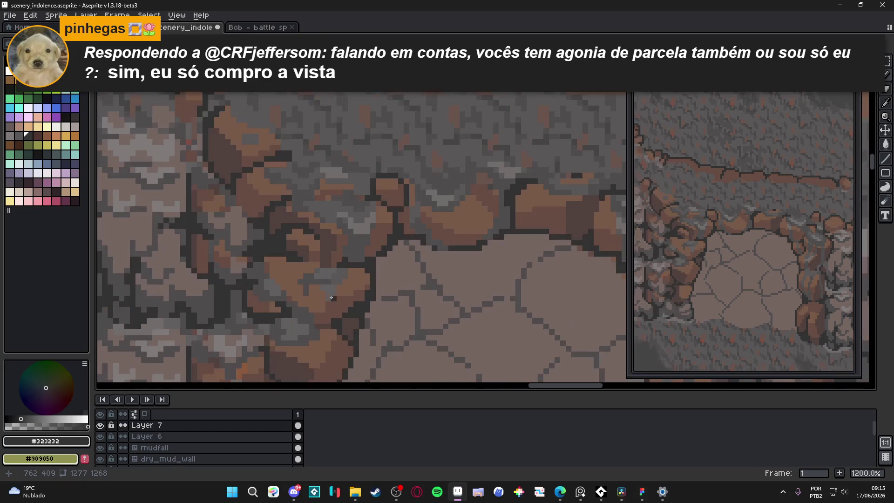
pyautogui.keyDown('alt'); pyautogui.click(327, 281); pyautogui.keyUp('alt')
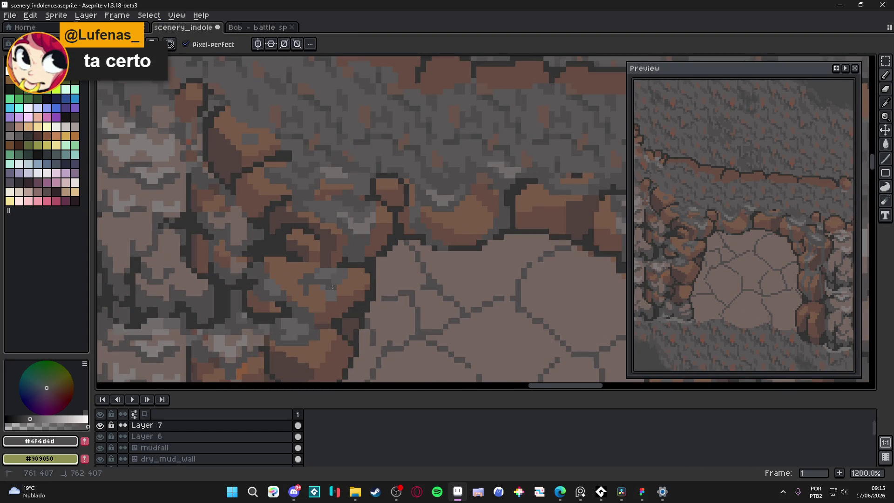
pyautogui.scroll(-4, 328, 287)
pyautogui.scroll(-1, 349, 292)
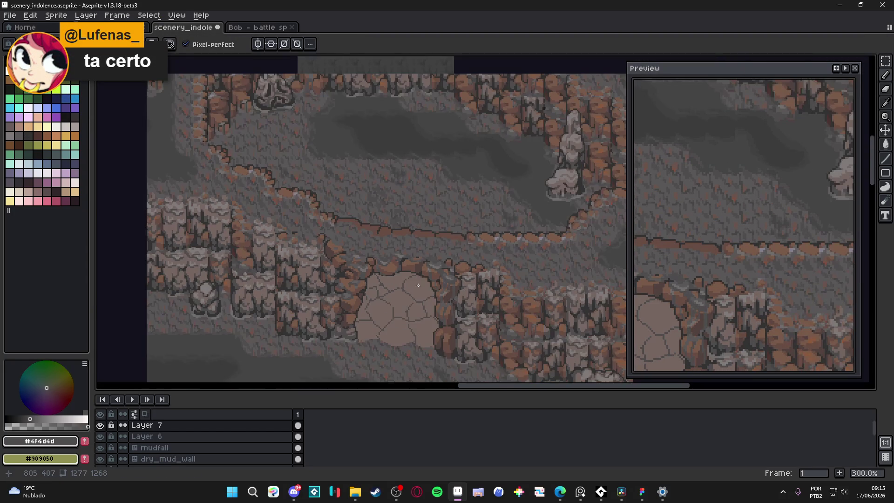
pyautogui.scroll(5, 439, 300)
pyautogui.scroll(-5, 419, 294)
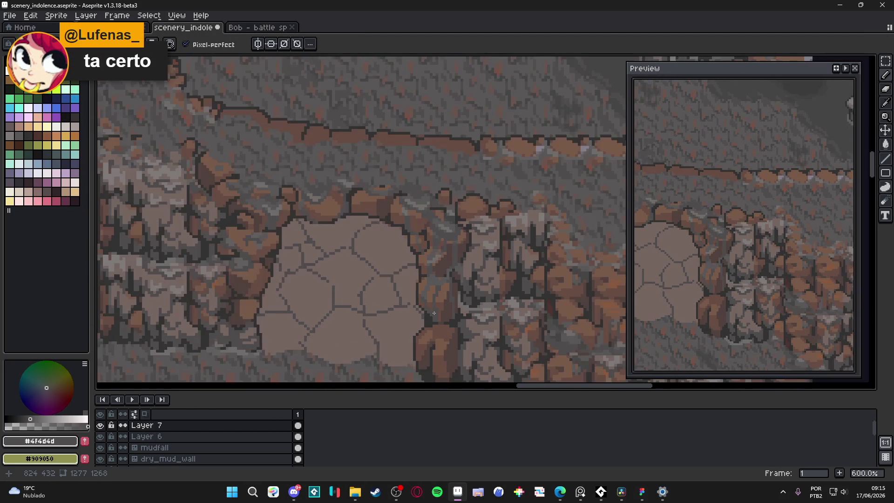
pyautogui.scroll(2, 335, 274)
pyautogui.scroll(6, 350, 224)
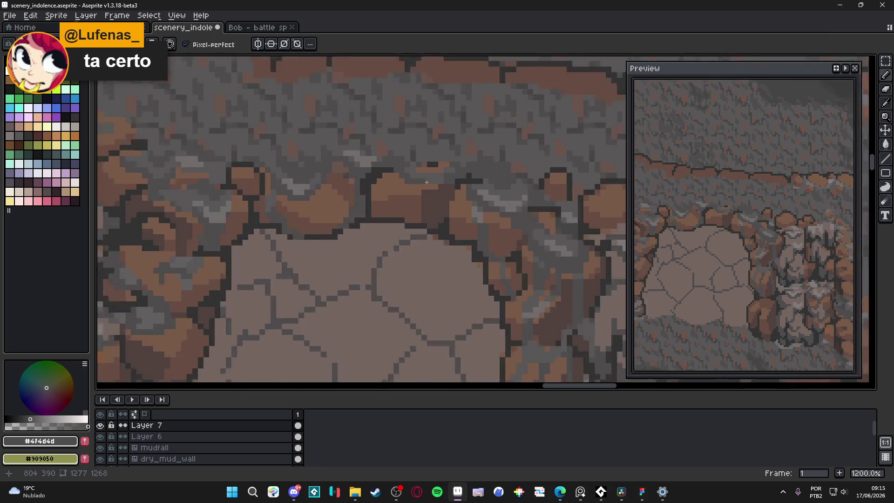
# Step: Paint a dark grey crevice line down the rock, turning the brown base pixels grey
pyautogui.click(294, 191)
pyautogui.click(306, 203)
pyautogui.click(305, 213)
pyautogui.click(306, 225)
pyautogui.click(317, 214)
pyautogui.moveTo(317, 225); pyautogui.dragTo(317, 247)
pyautogui.click(306, 247)
pyautogui.click(306, 236)
pyautogui.click(306, 259)
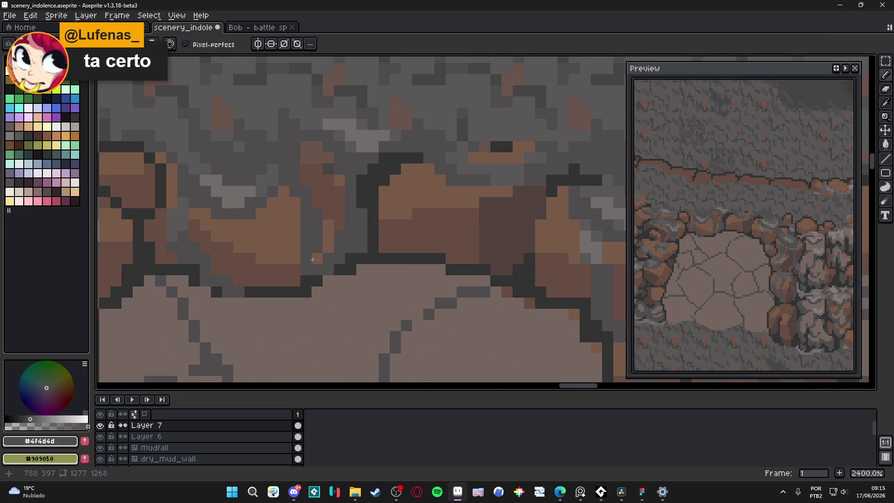
pyautogui.click(317, 258)
pyautogui.click(295, 269)
pyautogui.click(295, 258)
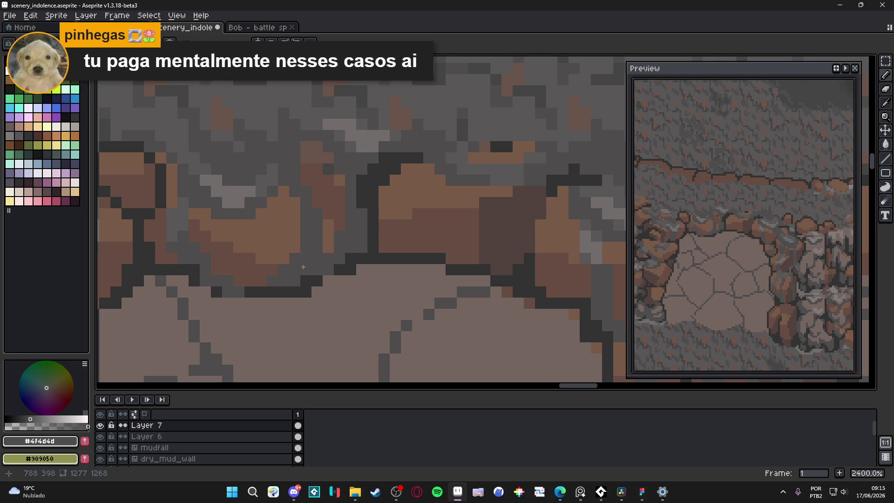
# Step: Save the scenery file
pyautogui.scroll(-2, 304, 267)
pyautogui.hotkey('ctrl', 's')
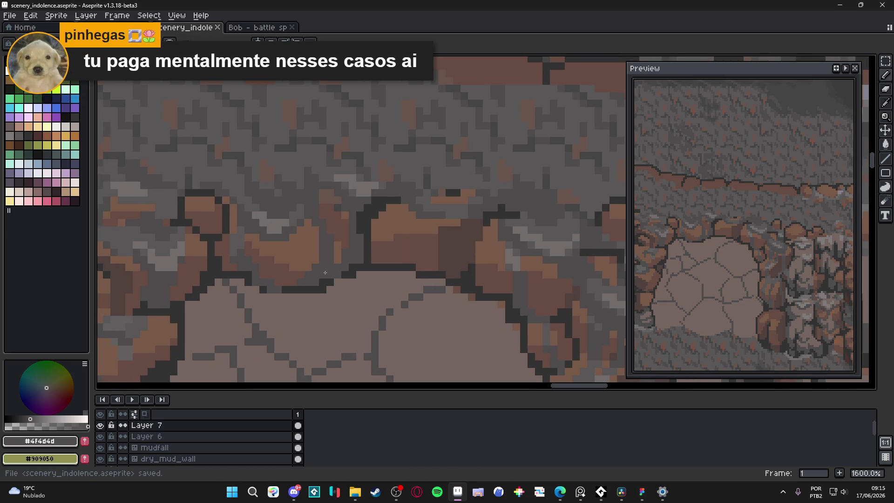
pyautogui.scroll(-3, 325, 273)
pyautogui.scroll(3, 307, 252)
# Step: Sample a lighter rock grey and add a highlight pixel to the rock
pyautogui.keyDown('alt'); pyautogui.click(308, 252); pyautogui.keyUp('alt')
pyautogui.scroll(3, 308, 253)
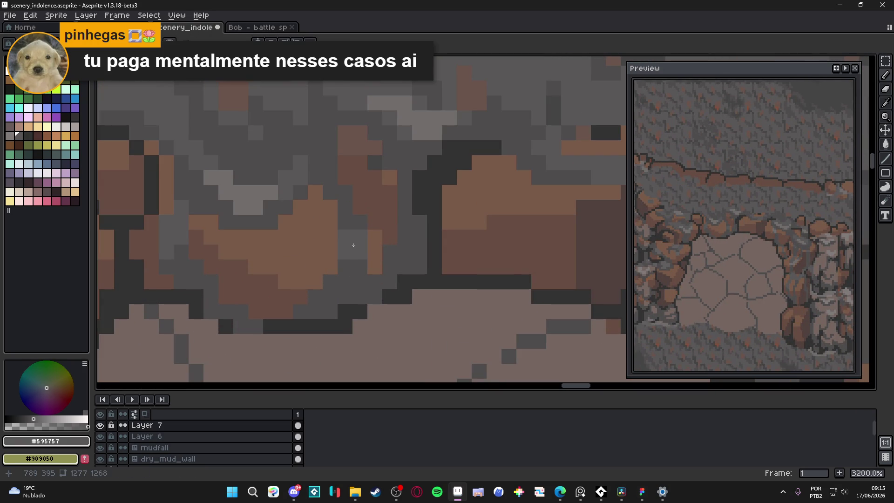
pyautogui.keyDown('alt'); pyautogui.click(277, 193); pyautogui.keyUp('alt')
pyautogui.click(342, 238)
pyautogui.scroll(-7, 356, 259)
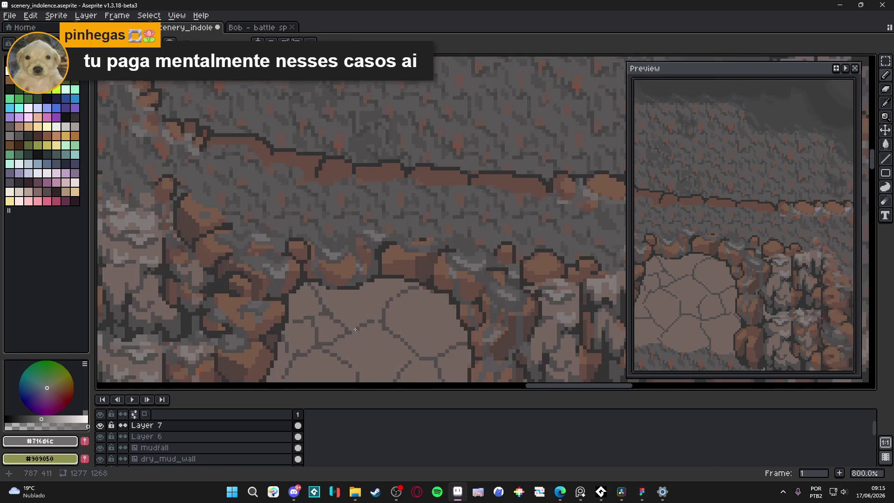
pyautogui.scroll(1, 384, 293)
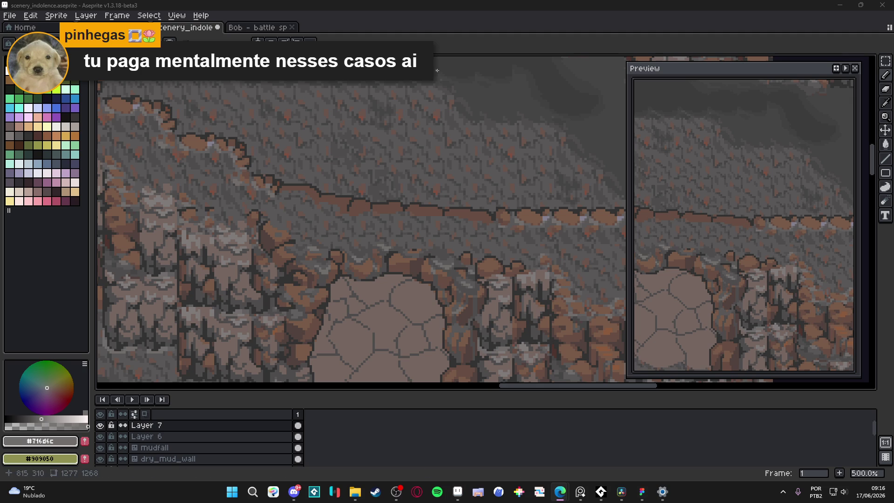
pyautogui.scroll(-1, 329, 259)
pyautogui.scroll(6, 328, 259)
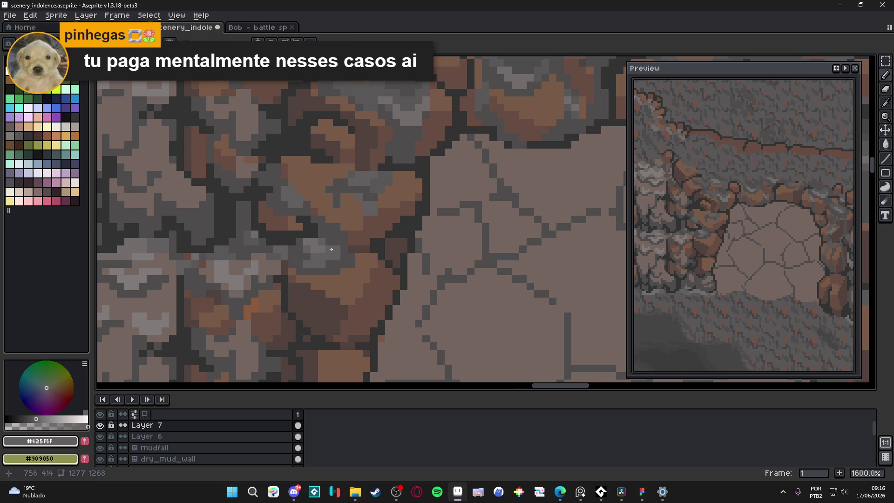
# Step: Sample greys #595757, #4f4d4d, #625f5f and browns like #674d42 from the rocks, ending on #4f4d4d
pyautogui.scroll(-6, 330, 263)
pyautogui.scroll(6, 330, 266)
pyautogui.keyDown('alt'); pyautogui.click(328, 259); pyautogui.keyUp('alt')
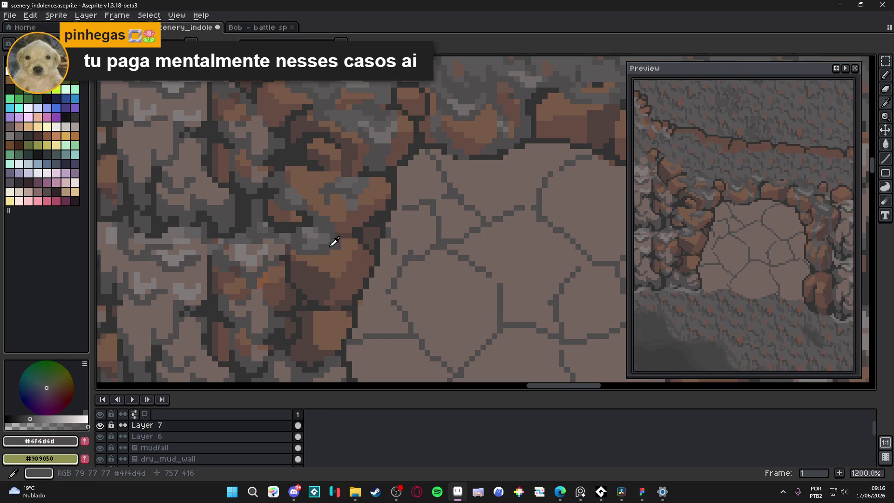
pyautogui.keyDown('alt'); pyautogui.click(170, 258); pyautogui.keyUp('alt')
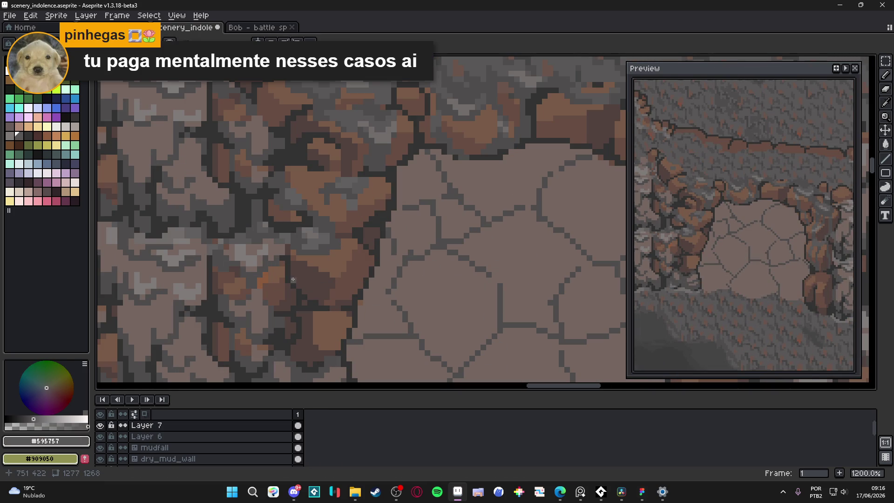
pyautogui.scroll(3, 295, 279)
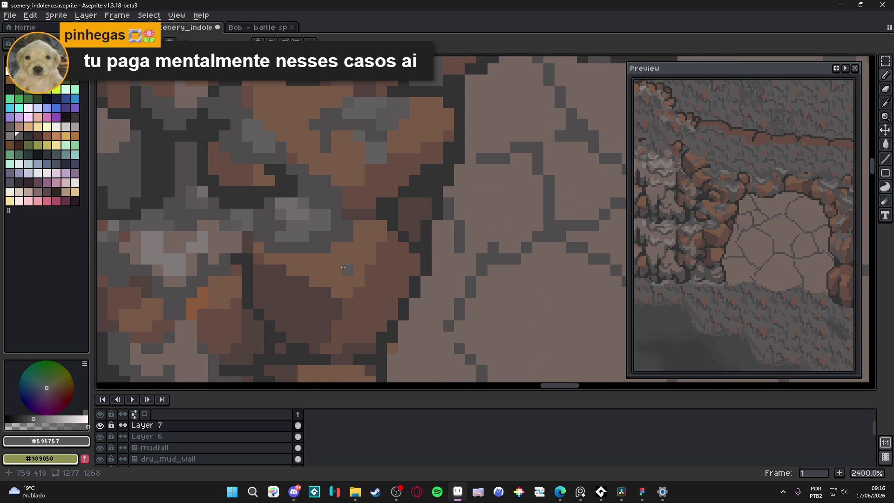
pyautogui.scroll(-3, 349, 268)
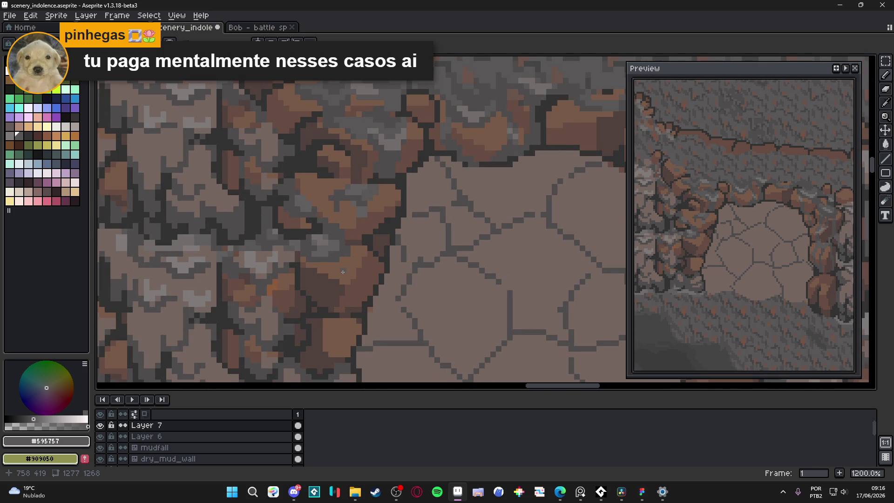
pyautogui.keyDown('alt'); pyautogui.click(338, 259); pyautogui.keyUp('alt')
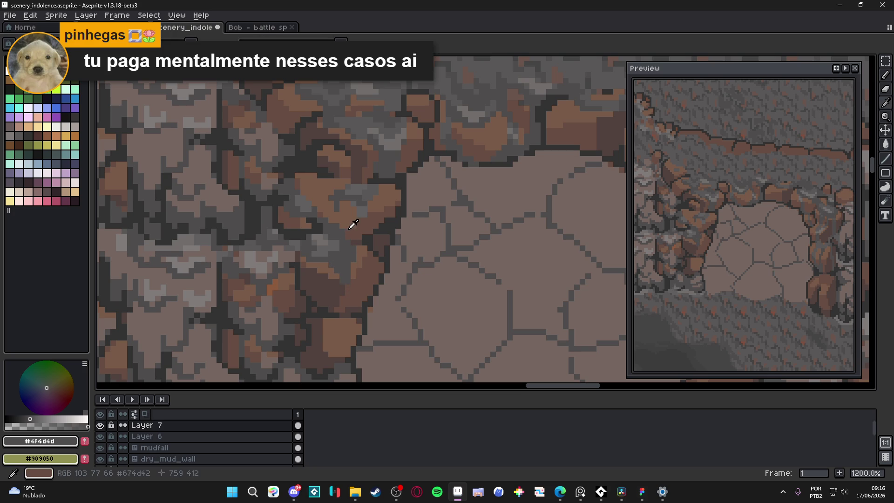
pyautogui.keyDown('alt'); pyautogui.click(341, 234); pyautogui.keyUp('alt')
pyautogui.keyDown('alt'); pyautogui.click(325, 220); pyautogui.keyUp('alt')
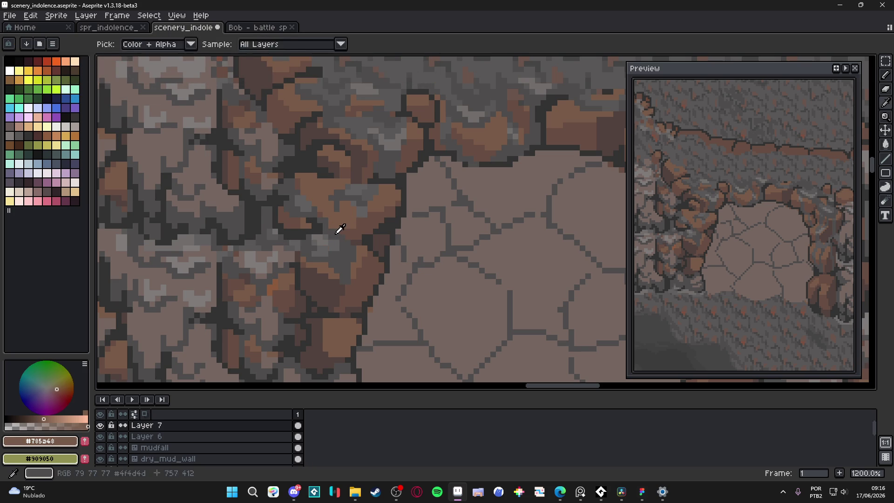
pyautogui.keyDown('alt'); pyautogui.click(336, 240); pyautogui.keyUp('alt')
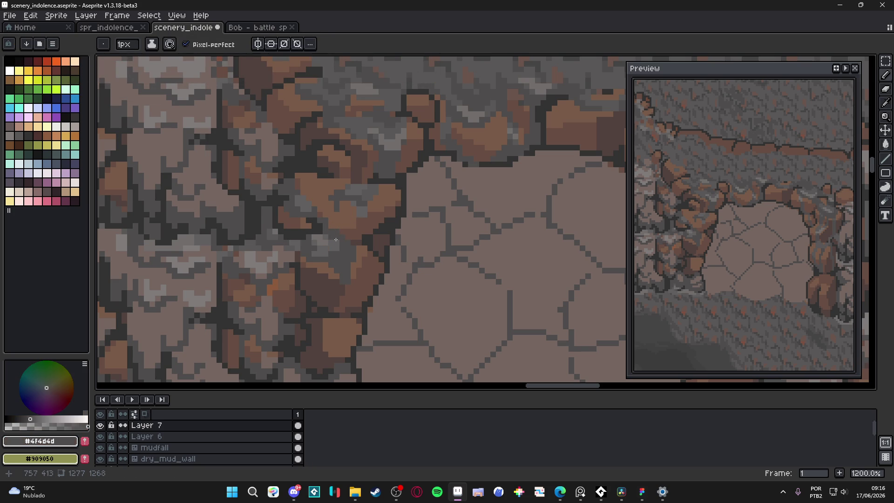
pyautogui.keyDown('alt'); pyautogui.click(305, 207); pyautogui.keyUp('alt')
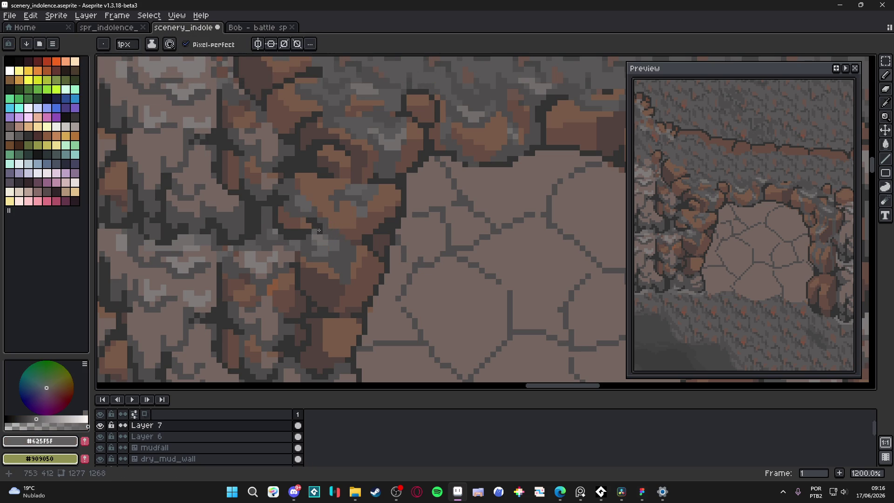
pyautogui.keyDown('alt'); pyautogui.click(350, 263); pyautogui.keyUp('alt')
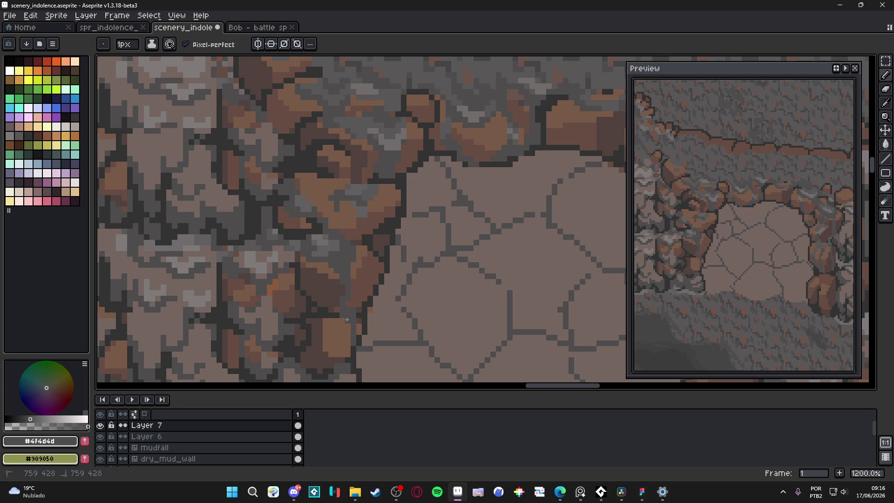
# Step: Zoom and pan around to review the whole cave scene
pyautogui.scroll(-4, 347, 334)
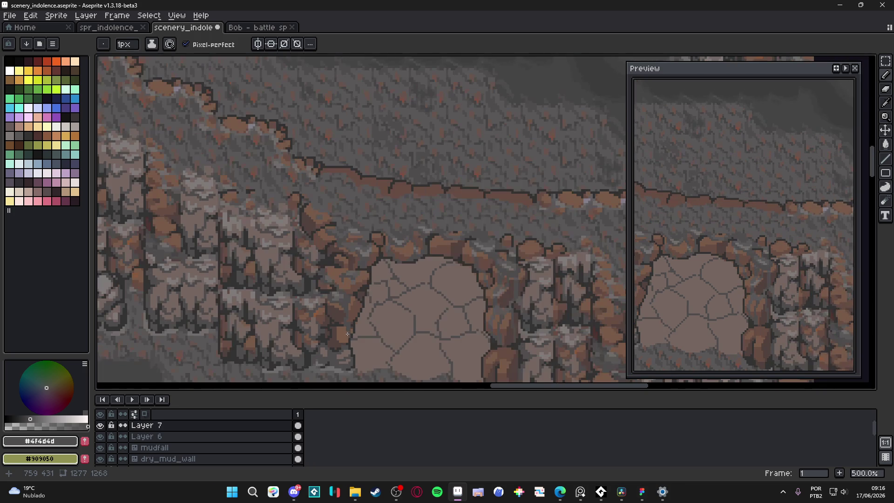
pyautogui.scroll(7, 357, 305)
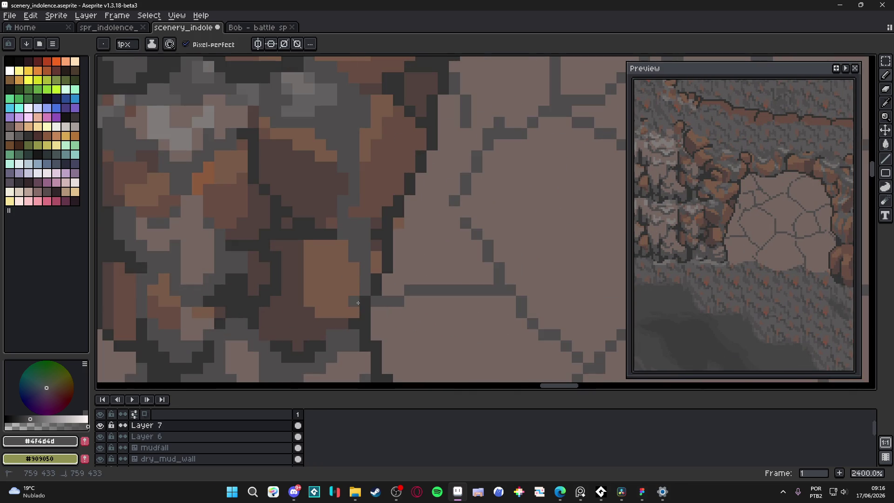
pyautogui.scroll(-5, 353, 325)
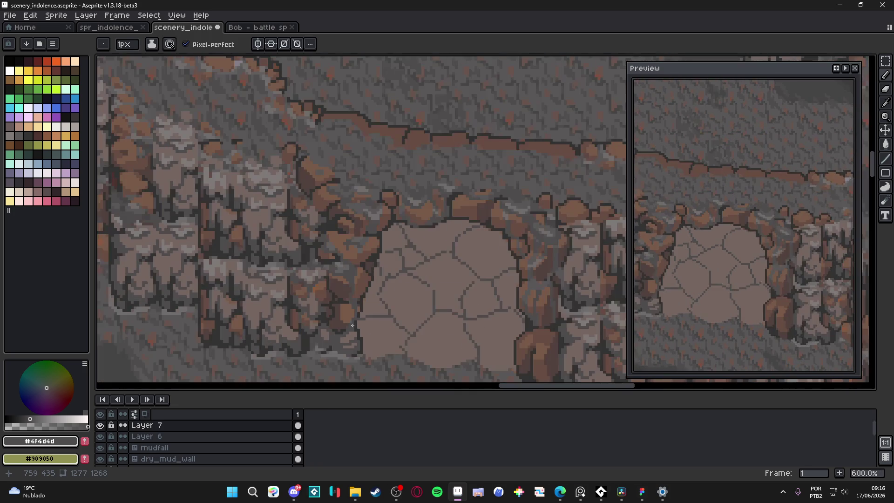
pyautogui.scroll(4, 343, 320)
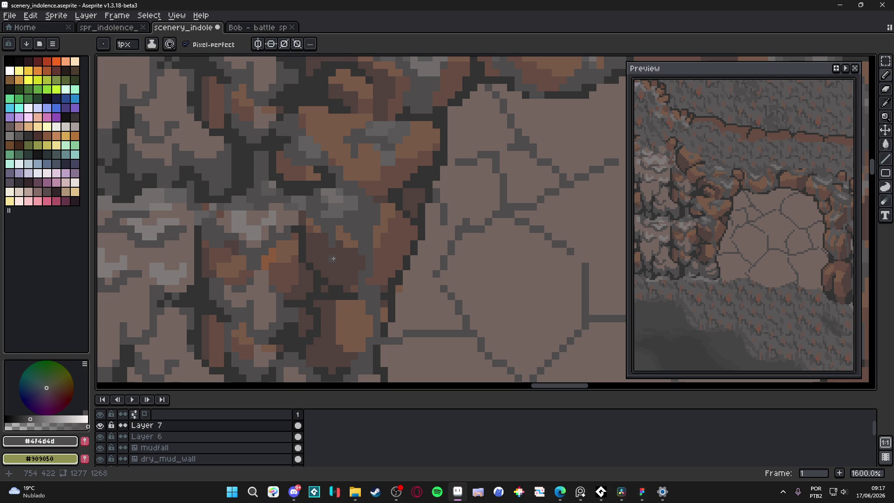
pyautogui.scroll(-4, 335, 260)
pyautogui.scroll(-1, 352, 300)
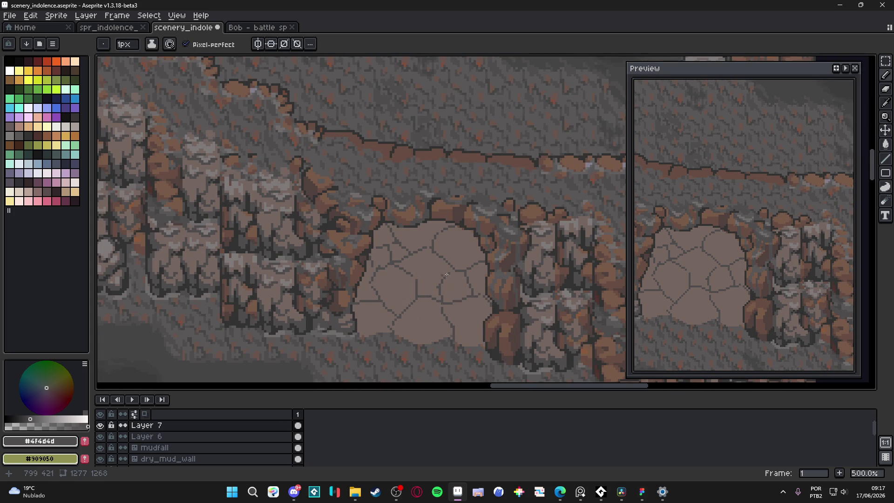
pyautogui.scroll(-1, 456, 290)
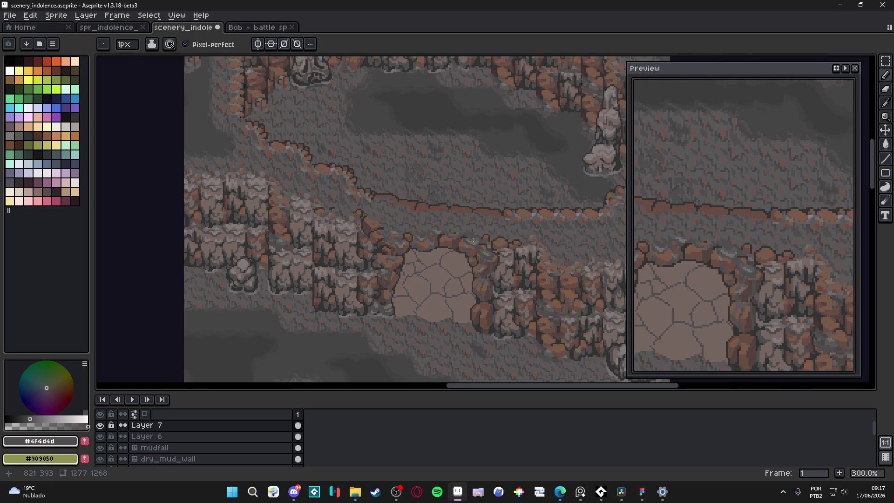
pyautogui.scroll(-1, 479, 242)
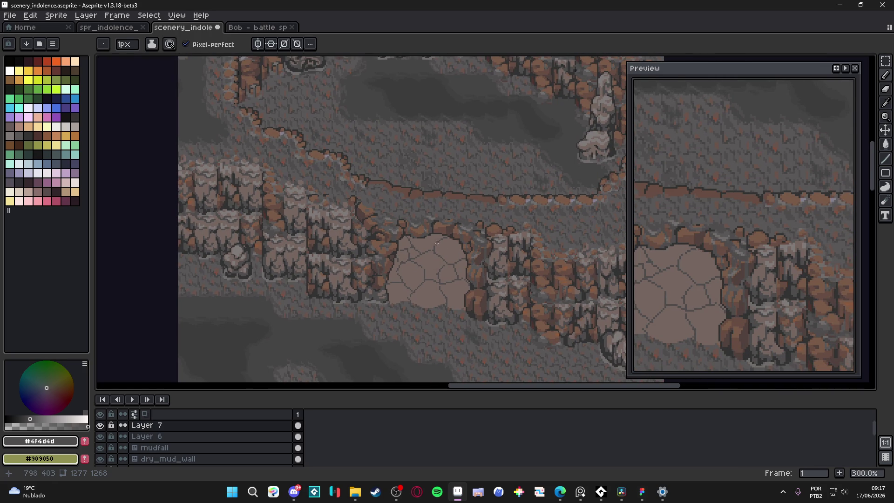
pyautogui.scroll(2, 393, 286)
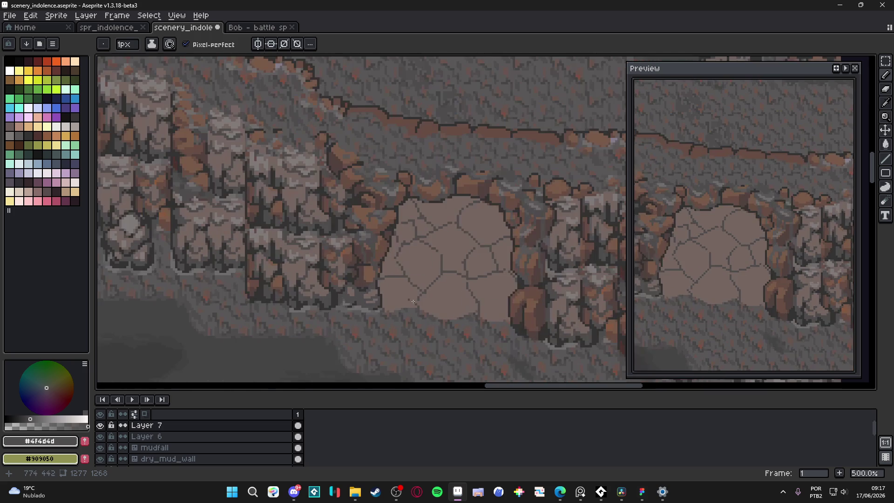
pyautogui.hscroll(2, 517, 300)
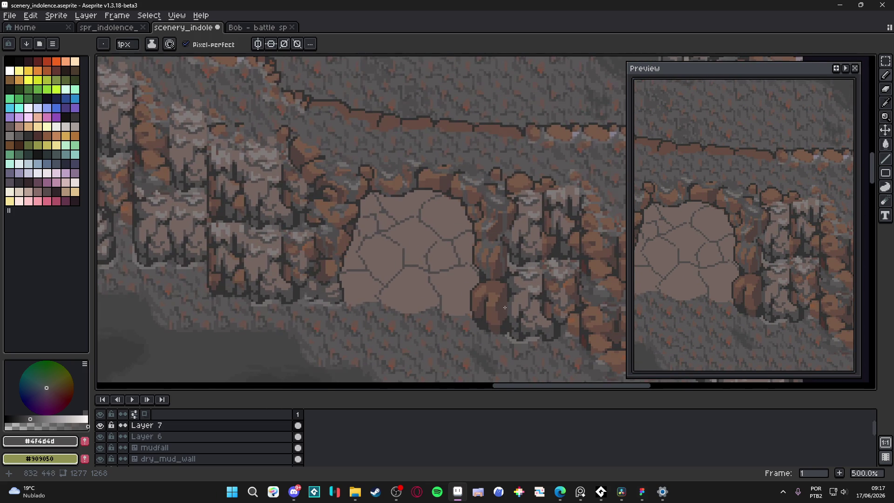
pyautogui.scroll(-1, 503, 311)
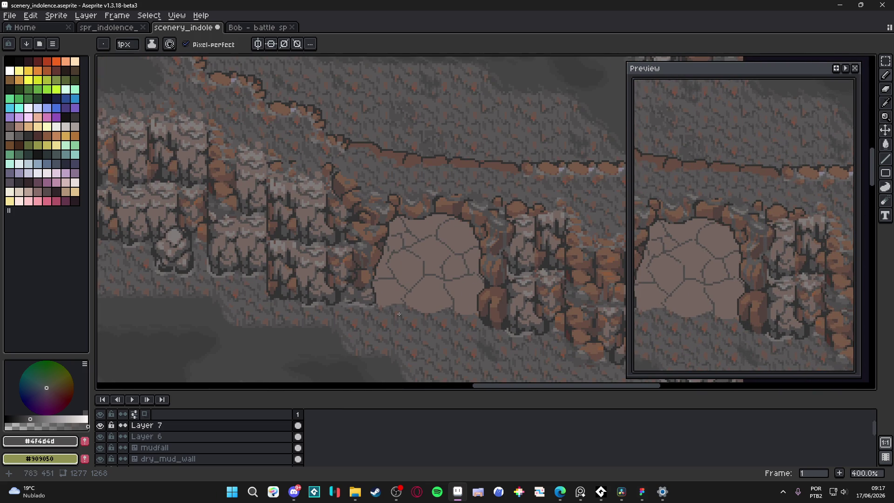
pyautogui.scroll(2, 429, 315)
pyautogui.hscroll(3, 433, 312)
# Step: Save scenery_indolence and set the pencil to 2px
pyautogui.hotkey('ctrl', 's')
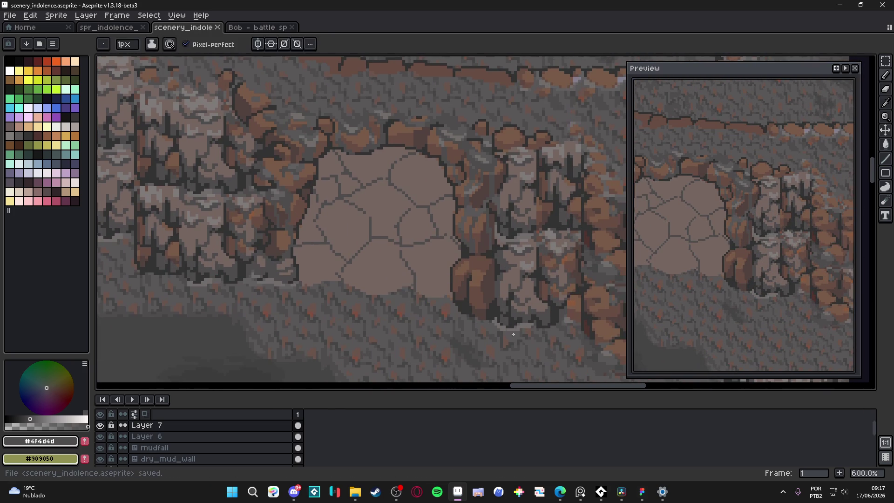
pyautogui.scroll(4, 510, 333)
pyautogui.press('+')
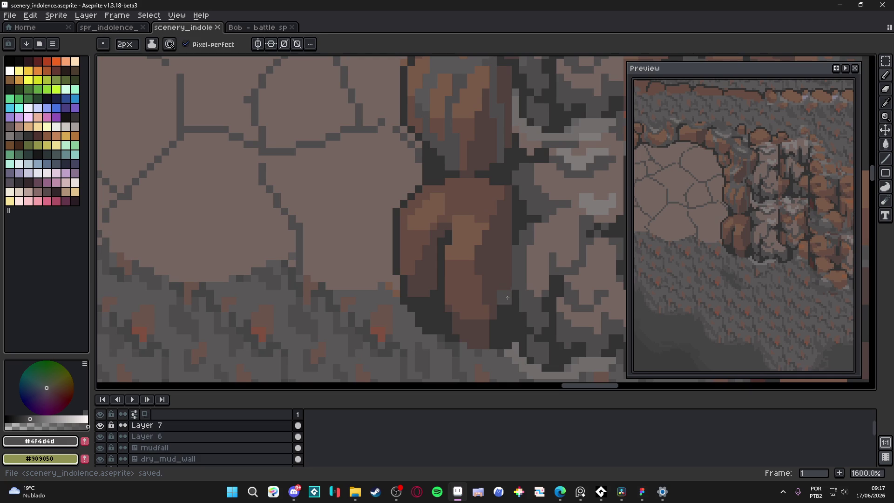
# Step: Paint a 2px dark grey #4f4d4d line over the brown at the rock's base
pyautogui.moveTo(486, 322)
pyautogui.mouseDown()
pyautogui.moveTo(460, 324)
pyautogui.moveTo(496, 322)
pyautogui.moveTo(512, 309)
pyautogui.mouseUp()
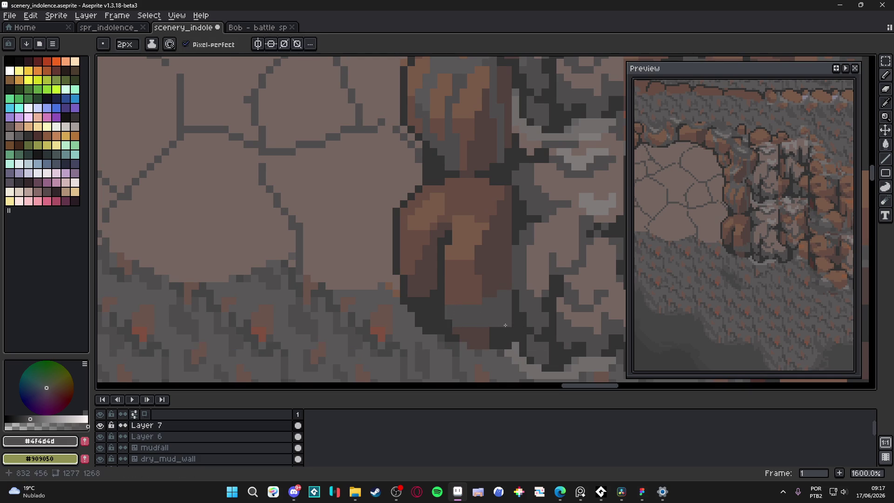
pyautogui.press('v')
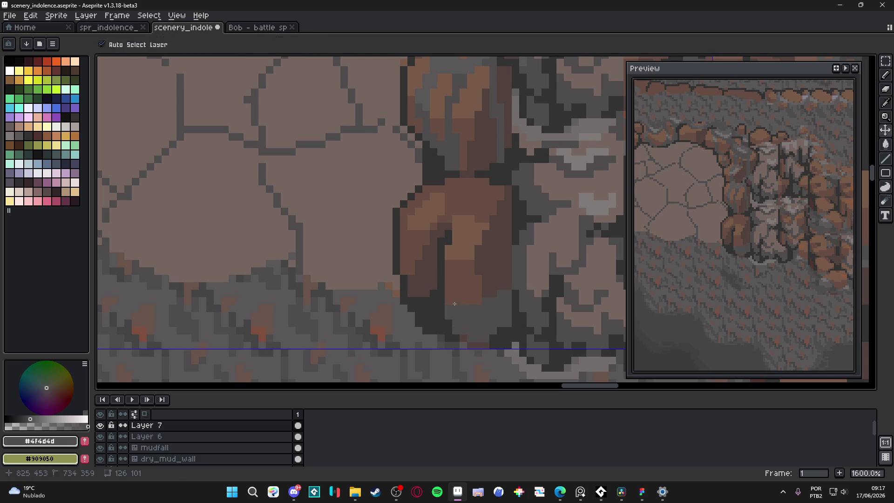
pyautogui.moveTo(451, 240); pyautogui.dragTo(457, 243)
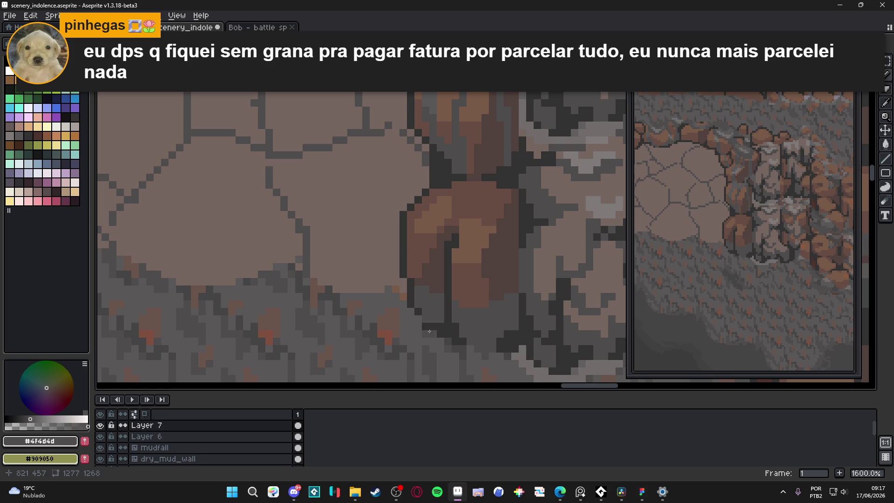
pyautogui.click(449, 334)
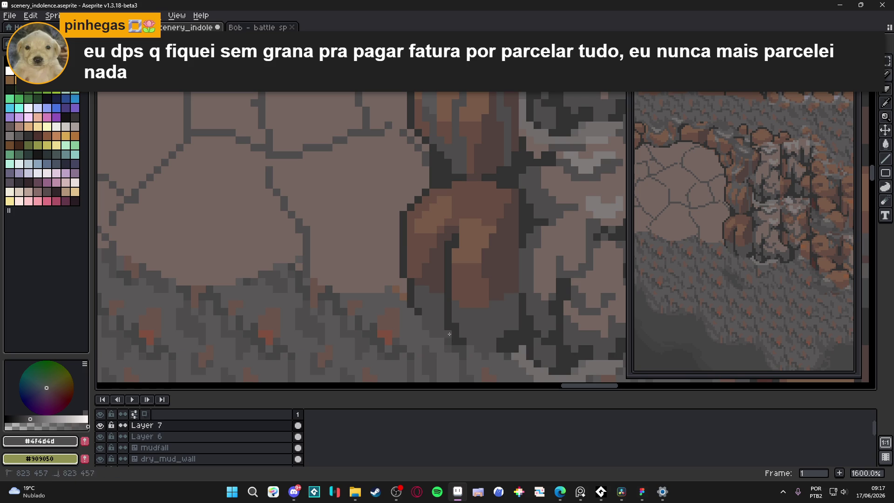
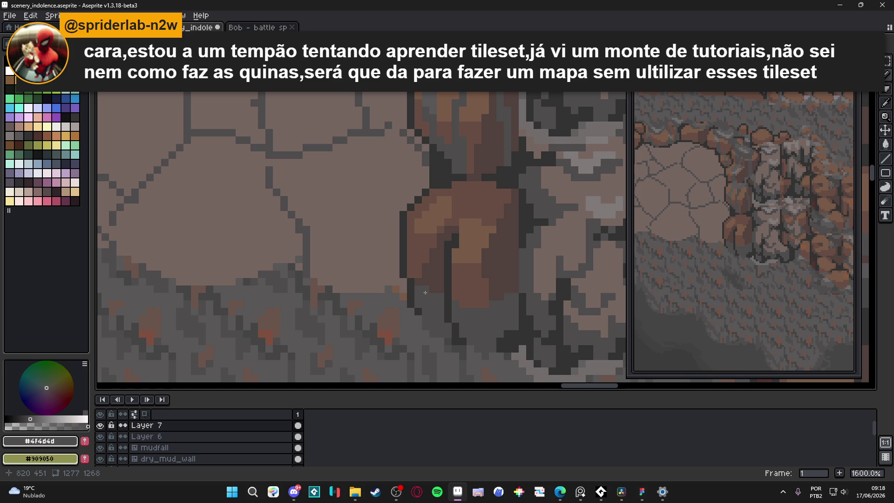
# Step: Sample a lighter grey from the rock and save the scene
pyautogui.scroll(-3, 425, 292)
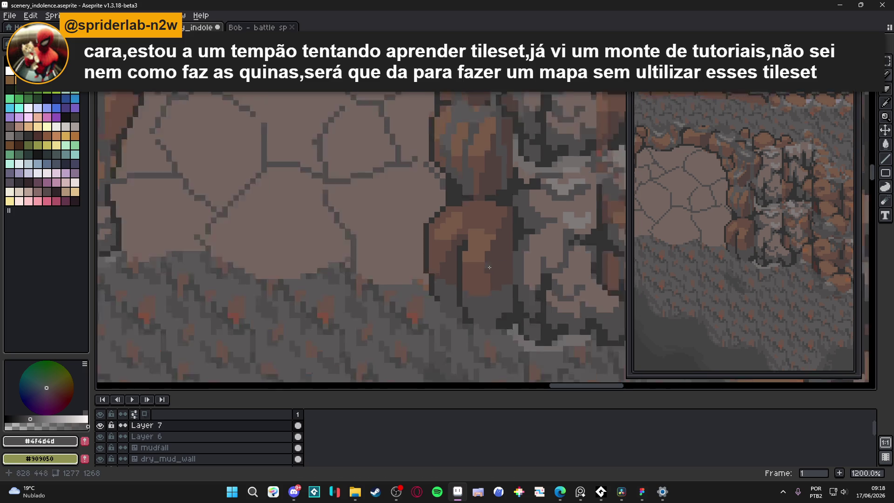
pyautogui.scroll(-2, 398, 260)
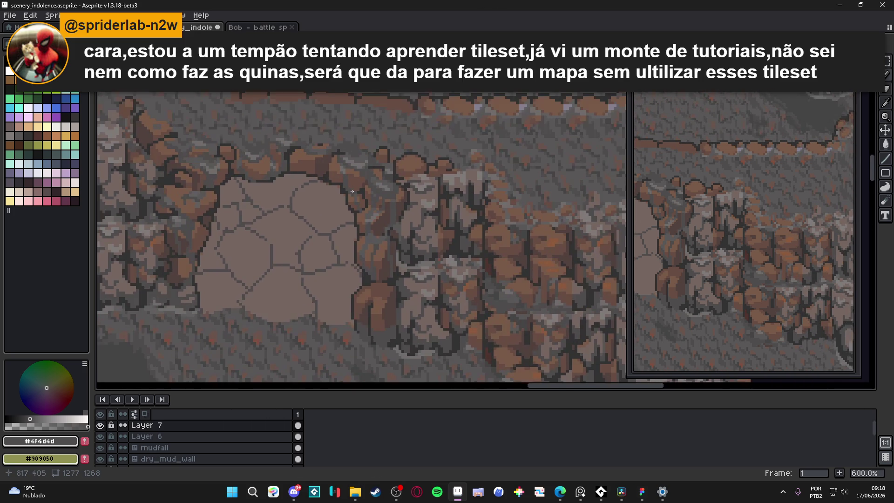
pyautogui.scroll(5, 360, 161)
pyautogui.scroll(-3, 359, 162)
pyautogui.scroll(2, 396, 186)
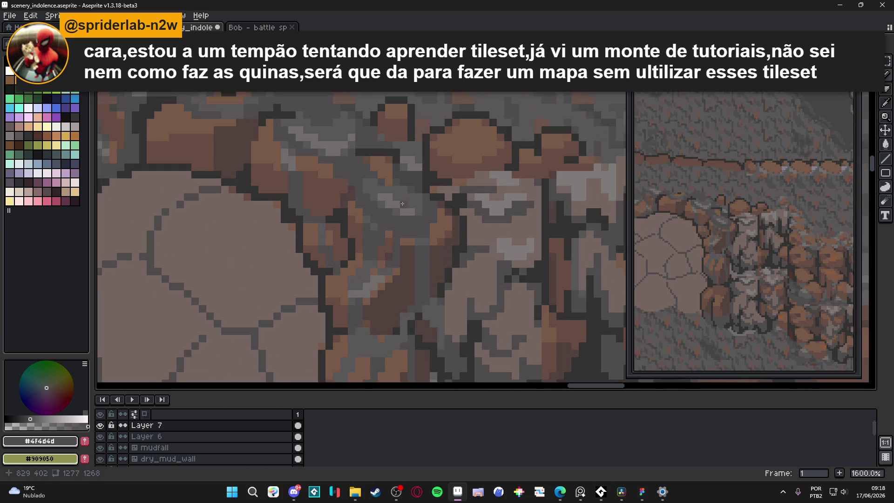
pyautogui.keyDown('alt'); pyautogui.click(409, 196); pyautogui.keyUp('alt')
pyautogui.scroll(-2, 403, 215)
pyautogui.scroll(-1, 403, 215)
pyautogui.hotkey('ctrl', 's')
# Step: Paint a dark grey pixel on the rock wall
pyautogui.scroll(4, 263, 245)
pyautogui.scroll(1, 264, 245)
pyautogui.keyDown('alt'); pyautogui.click(239, 229); pyautogui.keyUp('alt')
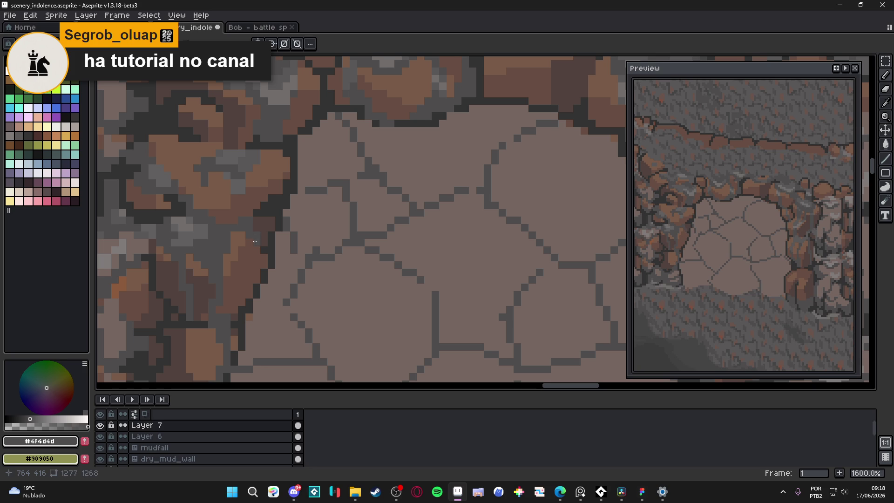
pyautogui.scroll(-3, 263, 243)
pyautogui.scroll(3, 263, 246)
pyautogui.scroll(-3, 262, 247)
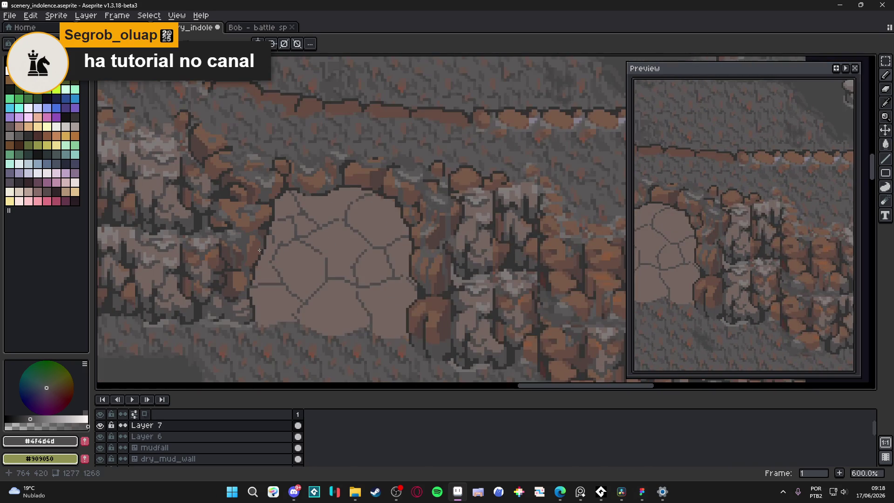
pyautogui.scroll(3, 236, 235)
# Step: Sample the boulder's mid grey, paint three lighter pixels along its edge, and save
pyautogui.keyDown('alt'); pyautogui.click(236, 235); pyautogui.keyUp('alt')
pyautogui.click(252, 220)
pyautogui.click(246, 228)
pyautogui.click(231, 235)
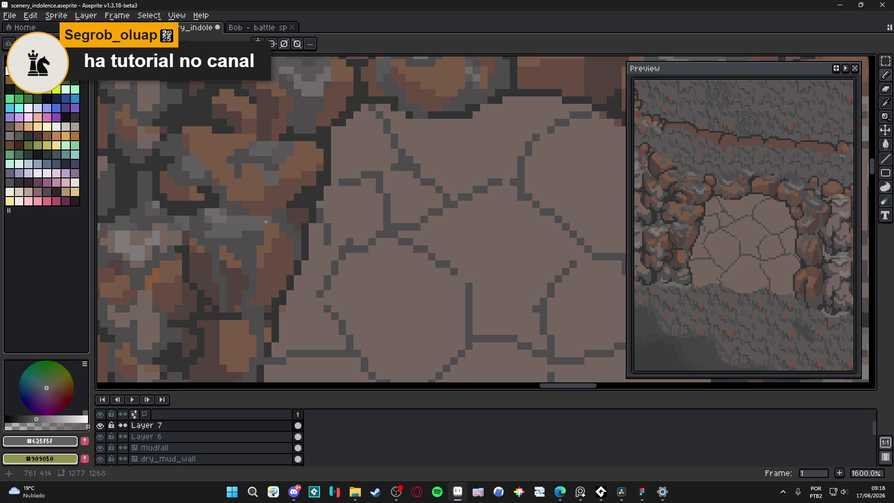
pyautogui.hotkey('ctrl', 's')
# Step: Save, then darken a boulder pixel above the entrance with a sampled darker grey
pyautogui.scroll(-3, 266, 221)
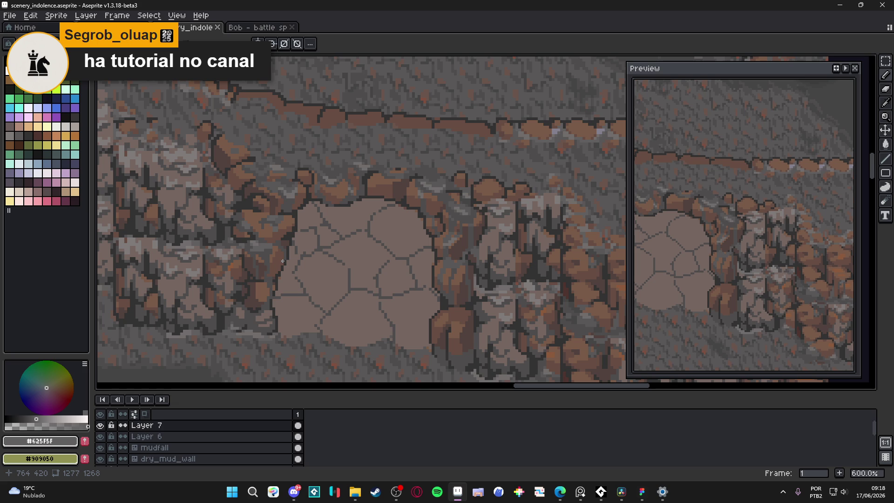
pyautogui.scroll(-2, 282, 261)
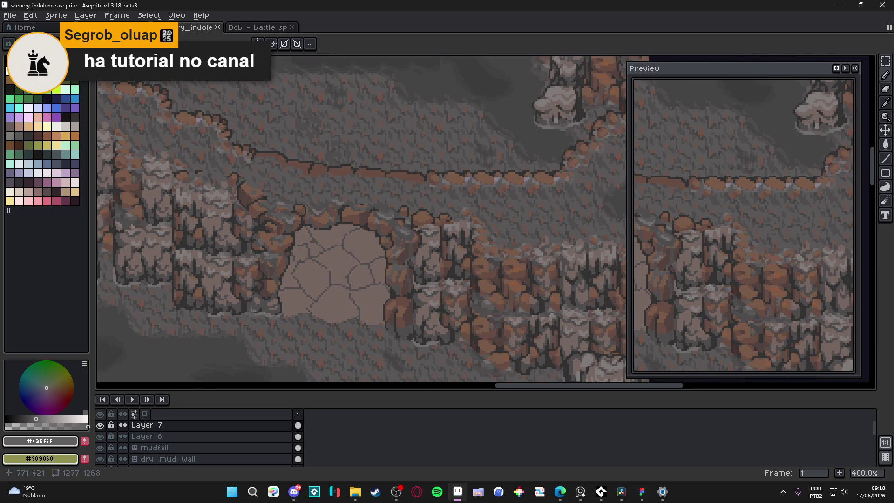
pyautogui.hscroll(2, 296, 268)
pyautogui.hotkey('ctrl', 's')
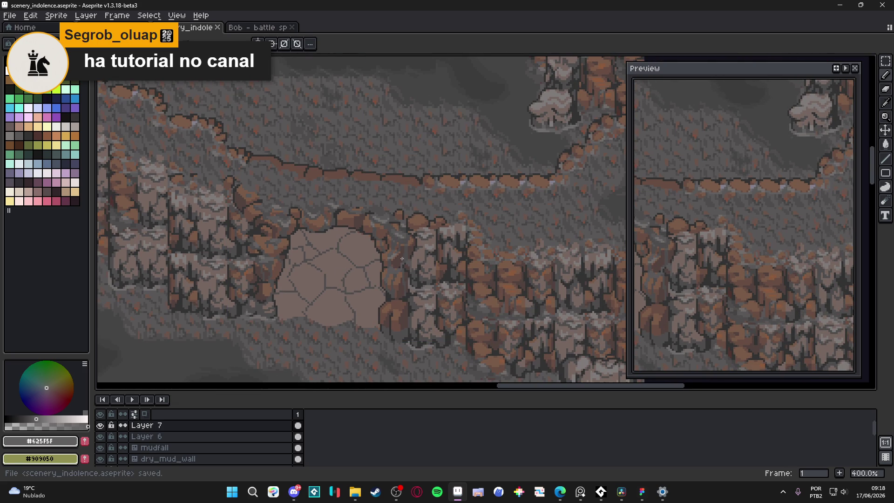
pyautogui.moveTo(295, 261); pyautogui.dragTo(301, 264)
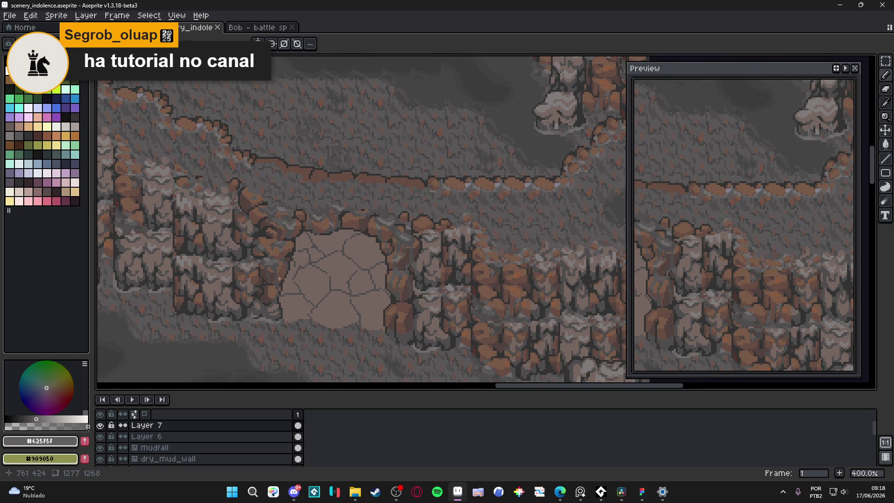
pyautogui.scroll(-1, 376, 279)
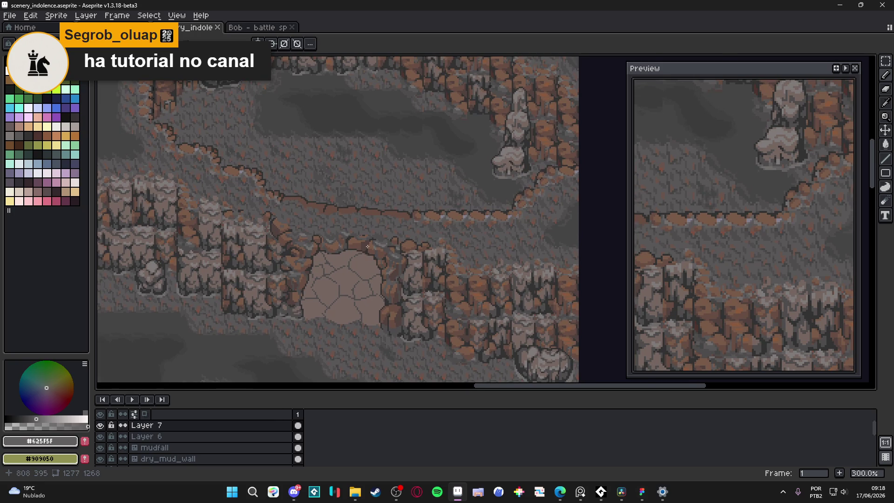
pyautogui.scroll(6, 367, 246)
pyautogui.keyDown('alt'); pyautogui.click(331, 245); pyautogui.keyUp('alt')
pyautogui.click(333, 248)
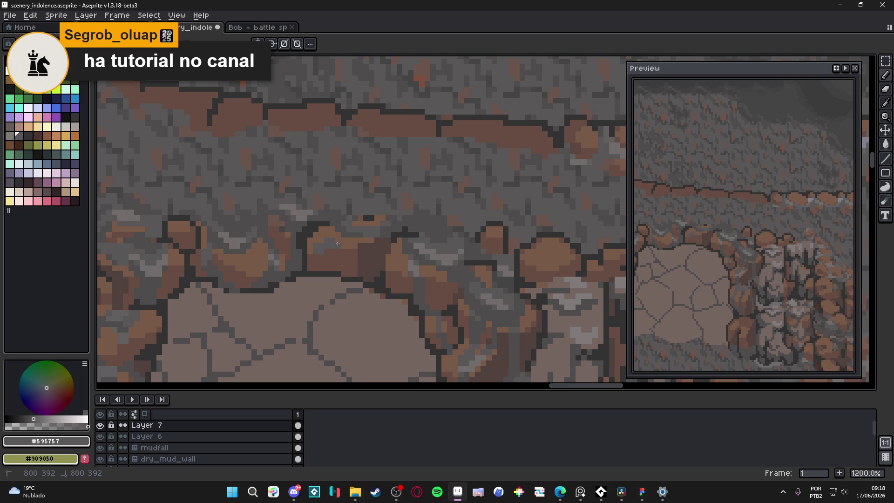
# Step: Save, then repaint two boulder pixels grey
pyautogui.scroll(-2, 310, 251)
pyautogui.scroll(2, 359, 249)
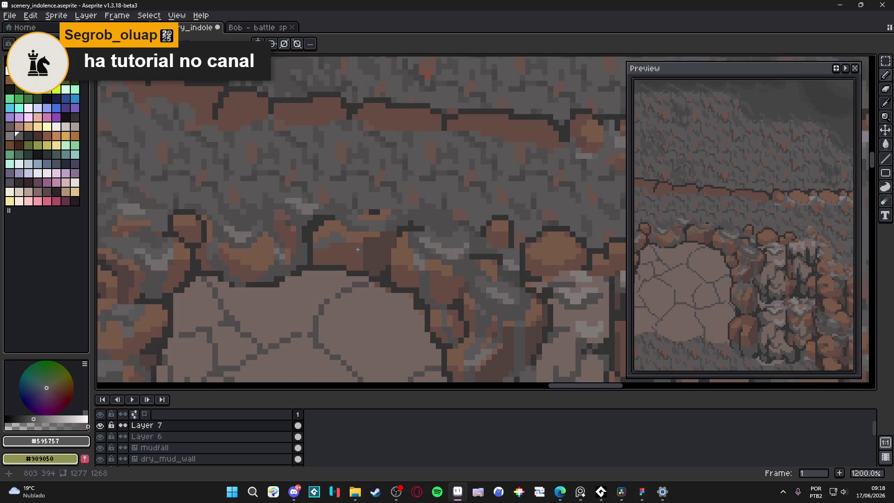
pyautogui.hotkey('ctrl', 's')
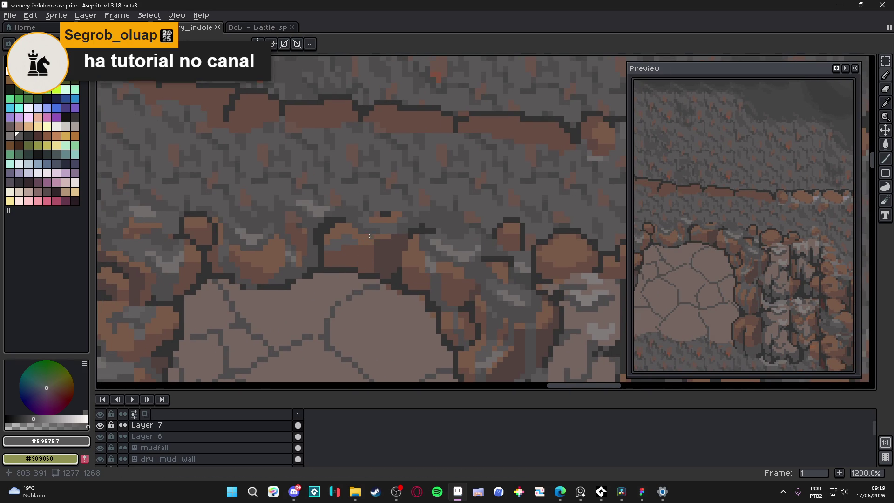
pyautogui.click(365, 242)
pyautogui.scroll(-4, 365, 242)
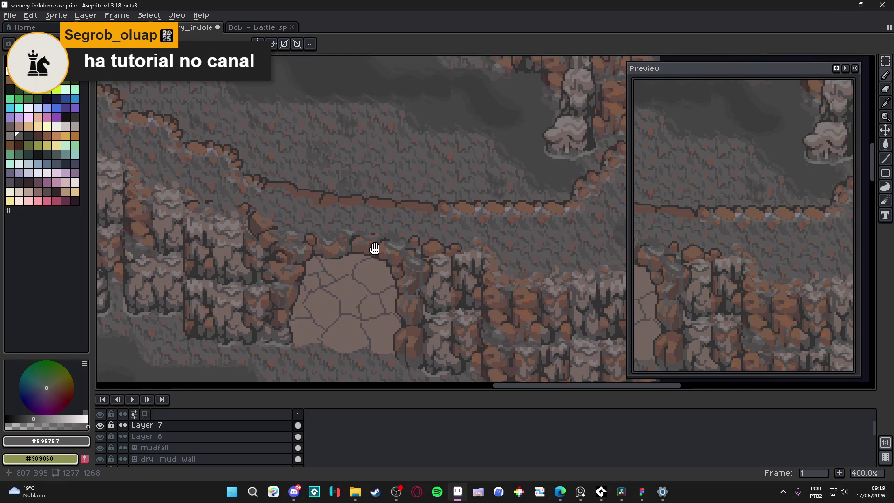
pyautogui.scroll(3, 371, 247)
pyautogui.scroll(3, 353, 247)
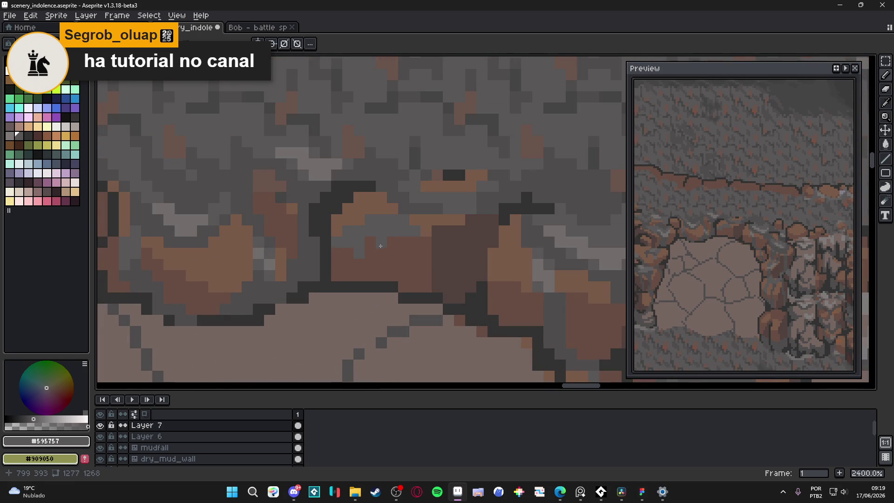
pyautogui.click(380, 254)
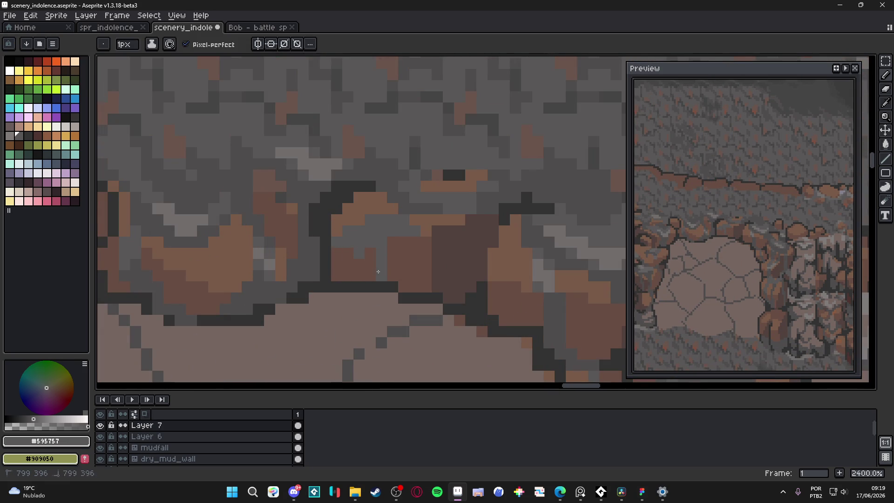
# Step: Try a light grey highlight pixel on the boulder, then undo it
pyautogui.scroll(-4, 394, 275)
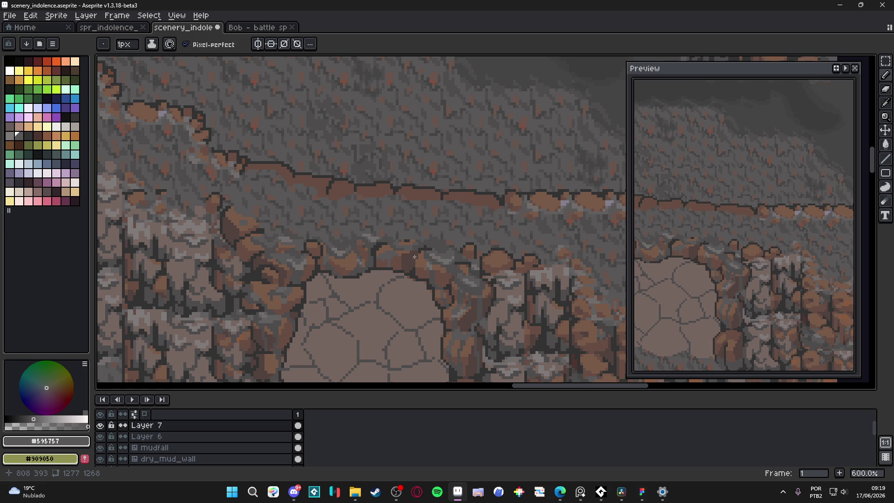
pyautogui.scroll(3, 414, 257)
pyautogui.keyDown('alt'); pyautogui.click(444, 259); pyautogui.keyUp('alt')
pyautogui.click(305, 257)
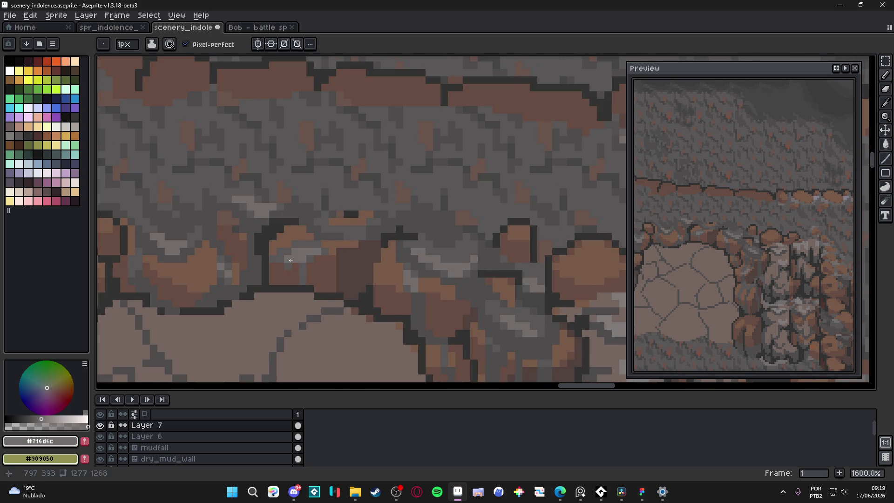
pyautogui.scroll(-6, 298, 265)
pyautogui.hotkey('ctrl', 'z')
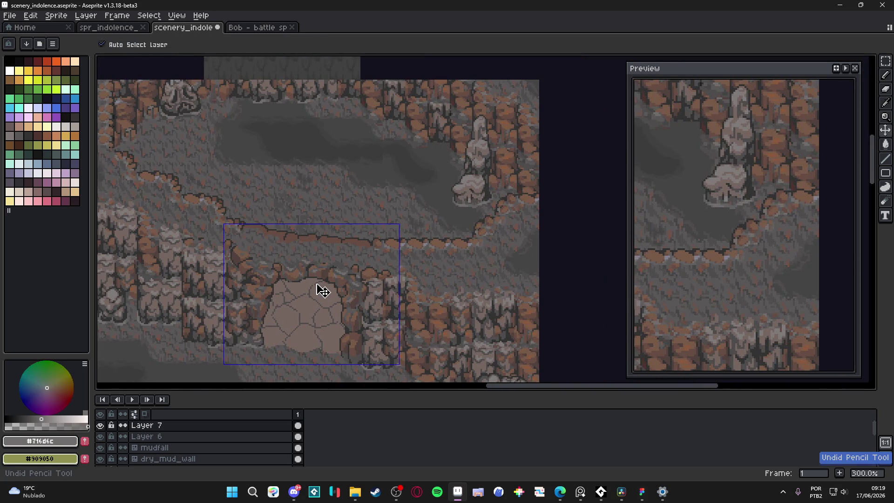
pyautogui.scroll(6, 382, 243)
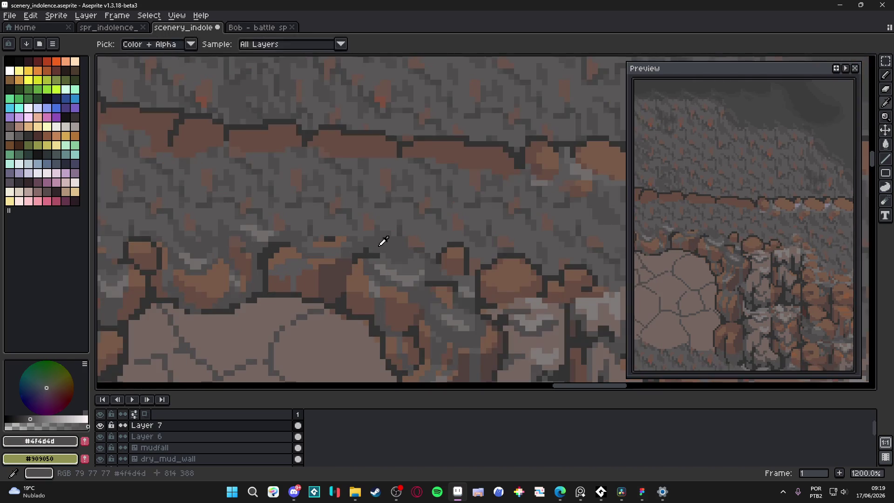
# Step: Draw a short dark grey outline along the boulder with a vertical extension, darkening two pixels
pyautogui.keyDown('alt'); pyautogui.click(383, 240); pyautogui.keyUp('alt')
pyautogui.scroll(3, 383, 241)
pyautogui.moveTo(300, 264); pyautogui.dragTo(223, 263)
pyautogui.moveTo(283, 278); pyautogui.dragTo(283, 307)
pyautogui.click(239, 249)
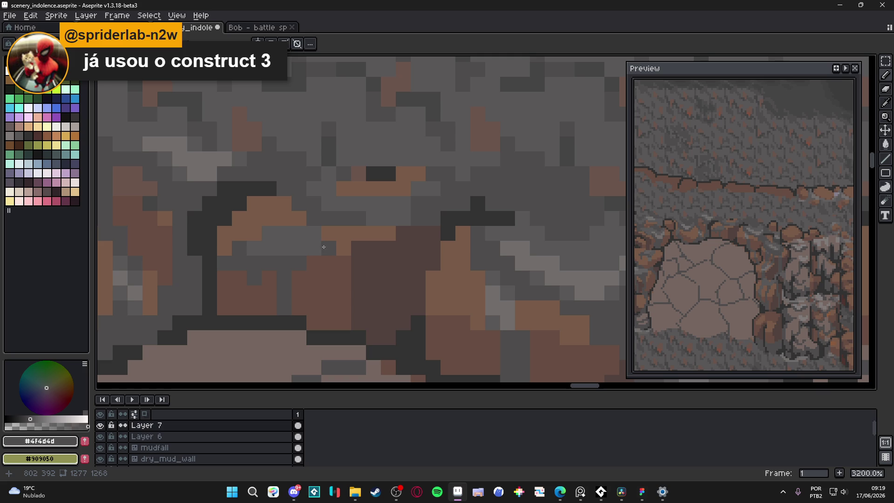
pyautogui.click(314, 234)
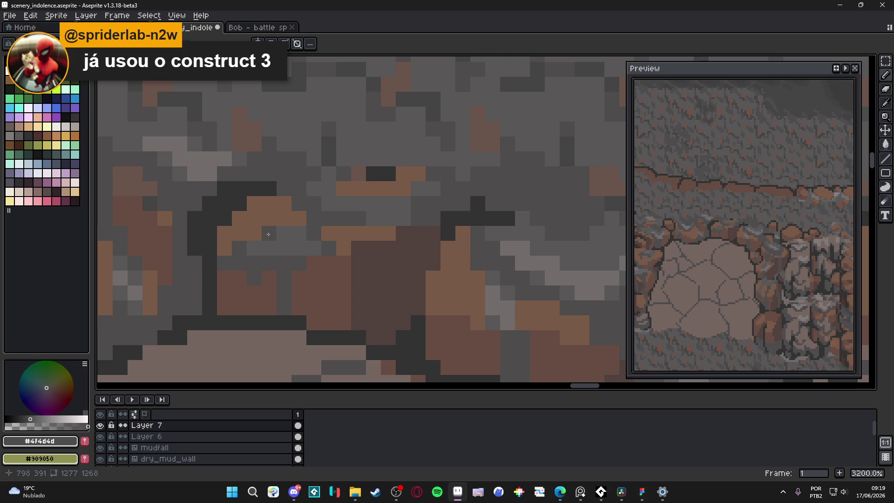
# Step: Try a sampled brown pixel on the boulder, undo it, and save
pyautogui.scroll(-4, 265, 235)
pyautogui.hotkey('ctrl', 's')
pyautogui.scroll(3, 286, 283)
pyautogui.keyDown('alt'); pyautogui.click(236, 208); pyautogui.keyUp('alt')
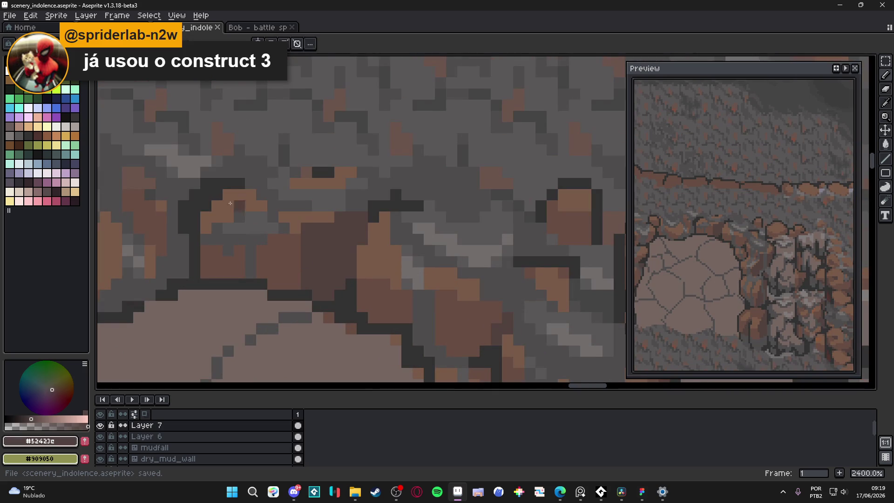
pyautogui.keyDown('alt'); pyautogui.click(229, 206); pyautogui.keyUp('alt')
pyautogui.click(245, 203)
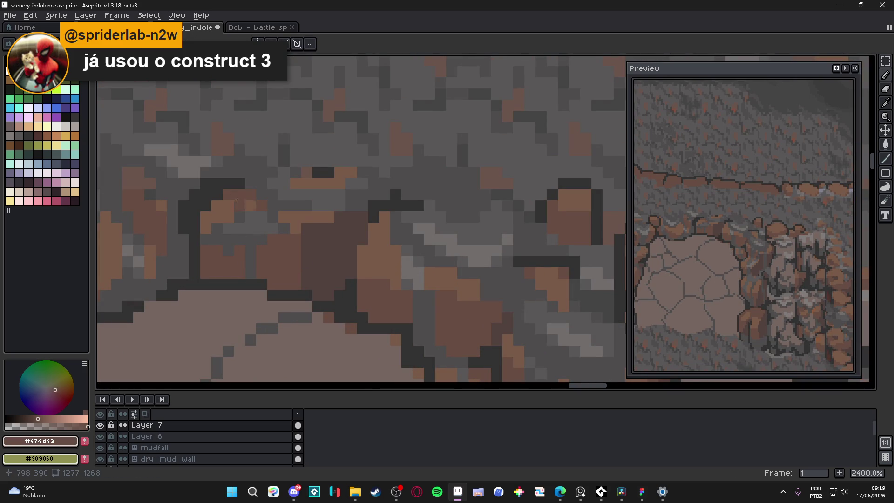
pyautogui.scroll(-3, 252, 219)
pyautogui.scroll(3, 276, 221)
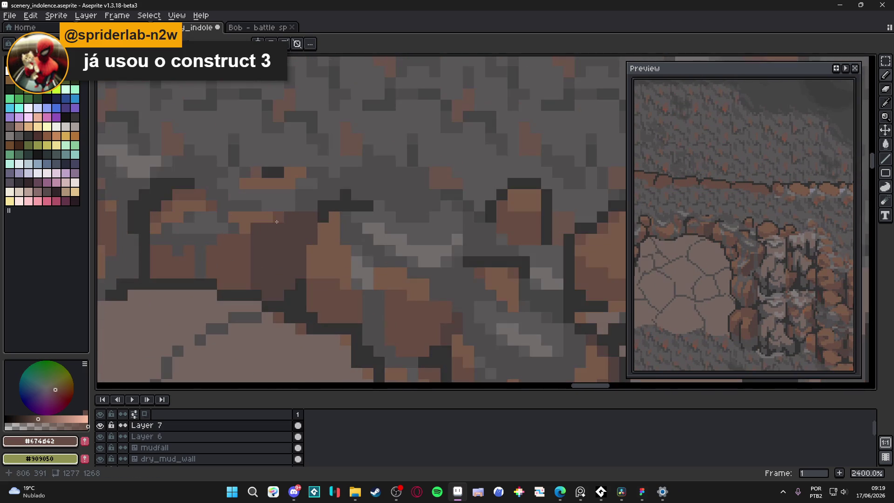
pyautogui.hotkey('ctrl', 'z')
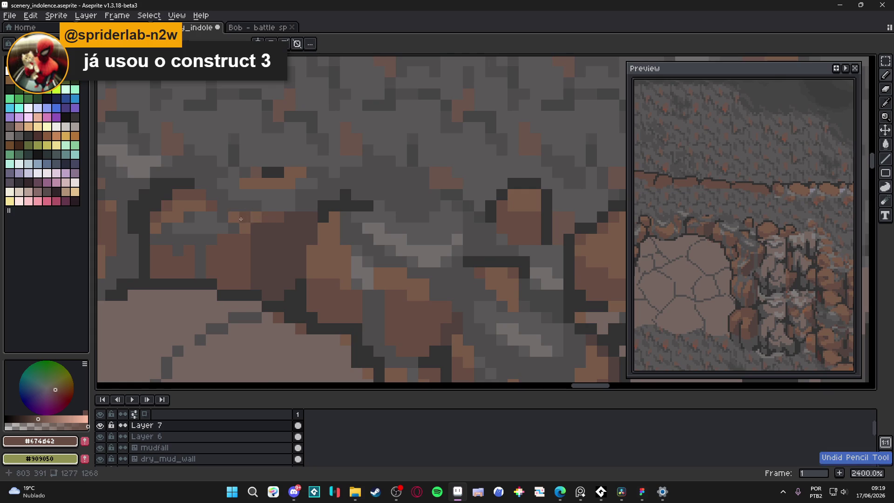
pyautogui.scroll(-5, 258, 243)
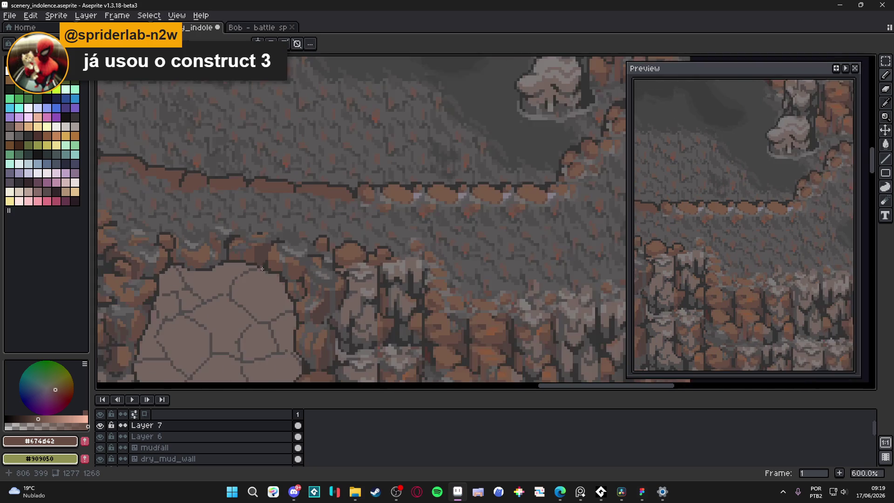
pyautogui.hotkey('ctrl', 's')
# Step: Paint three brown pixels onto the boulder edge, darken one more, and save
pyautogui.scroll(4, 275, 244)
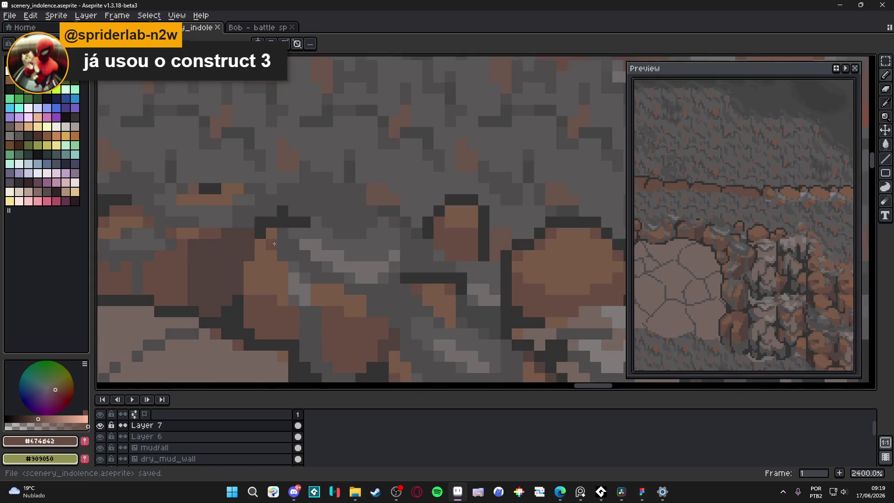
pyautogui.click(260, 245)
pyautogui.click(249, 267)
pyautogui.click(271, 267)
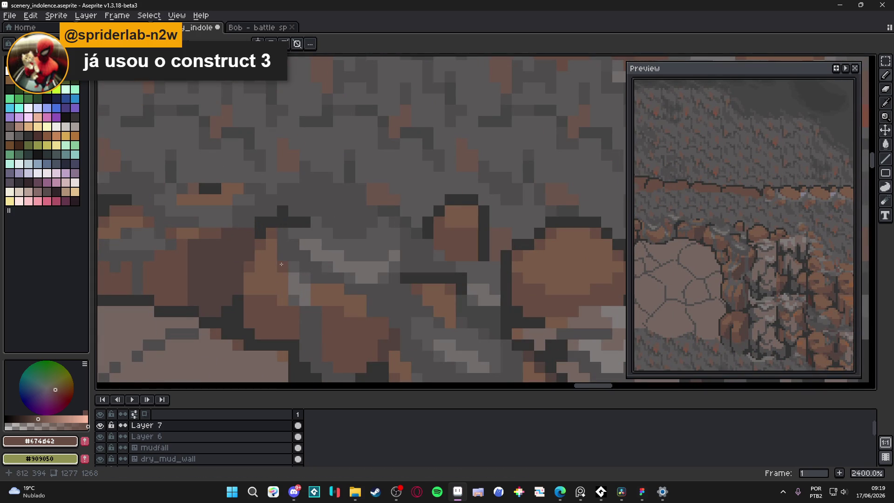
pyautogui.click(339, 289)
pyautogui.hotkey('ctrl', 's')
# Step: Paint dark grey #595757 pixels into the boulder shadow
pyautogui.scroll(-5, 365, 305)
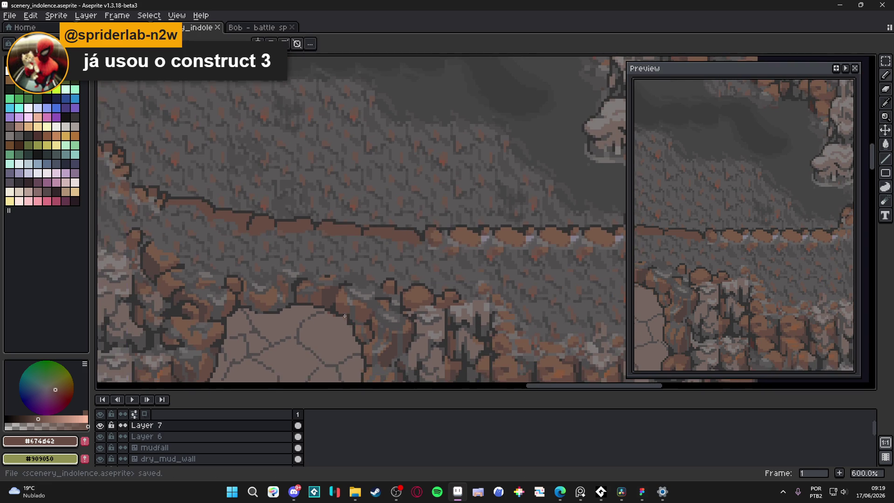
pyautogui.scroll(-2, 345, 316)
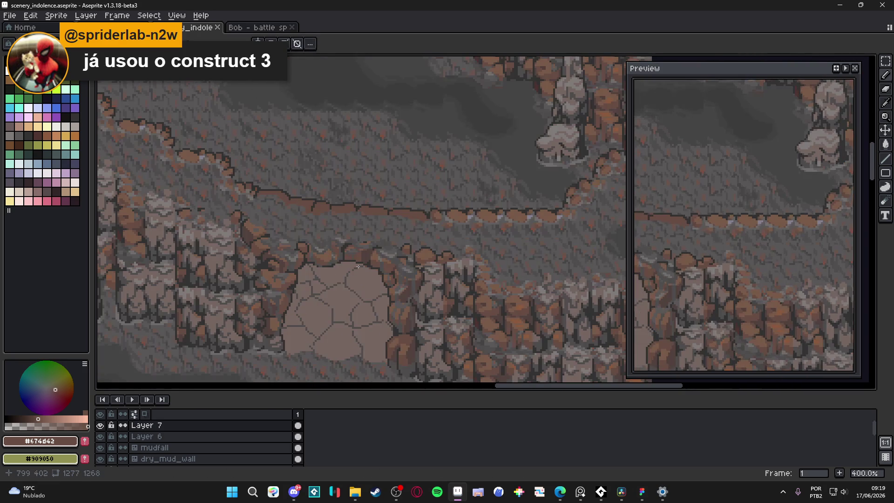
pyautogui.scroll(7, 350, 271)
pyautogui.keyDown('alt'); pyautogui.click(408, 259); pyautogui.keyUp('alt')
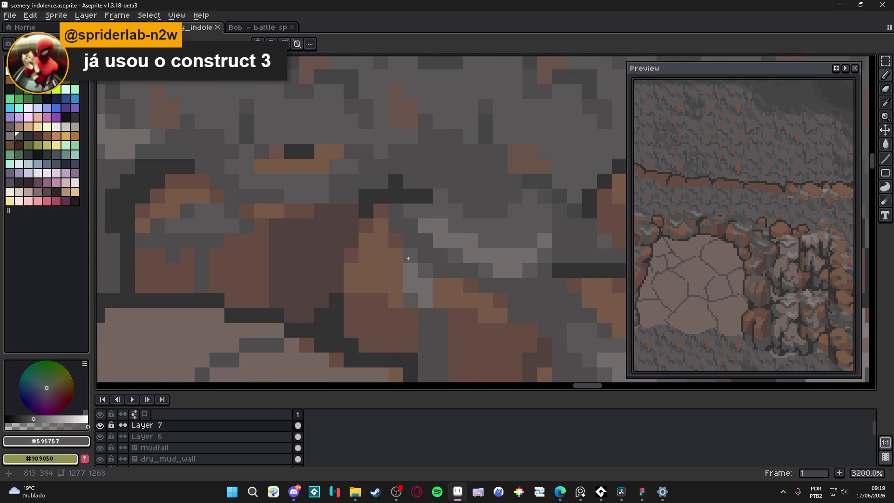
pyautogui.scroll(-5, 408, 258)
pyautogui.scroll(4, 415, 261)
pyautogui.click(417, 258)
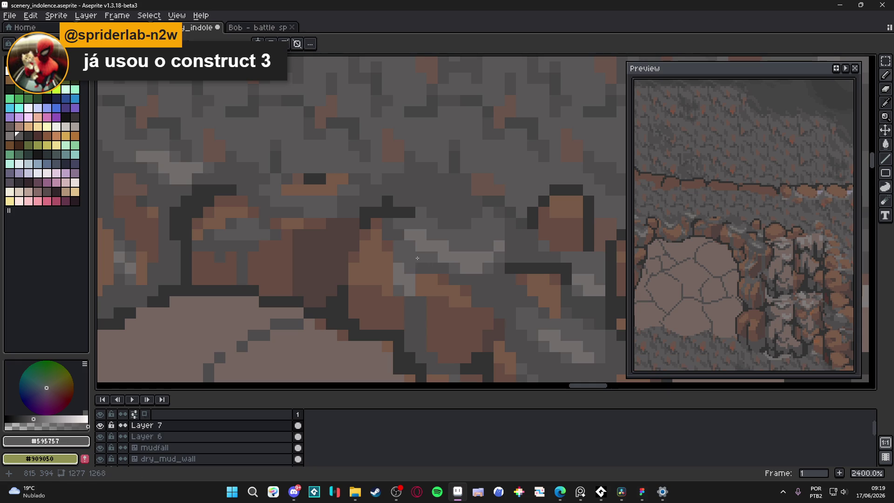
pyautogui.keyDown('alt'); pyautogui.click(417, 237); pyautogui.keyUp('alt')
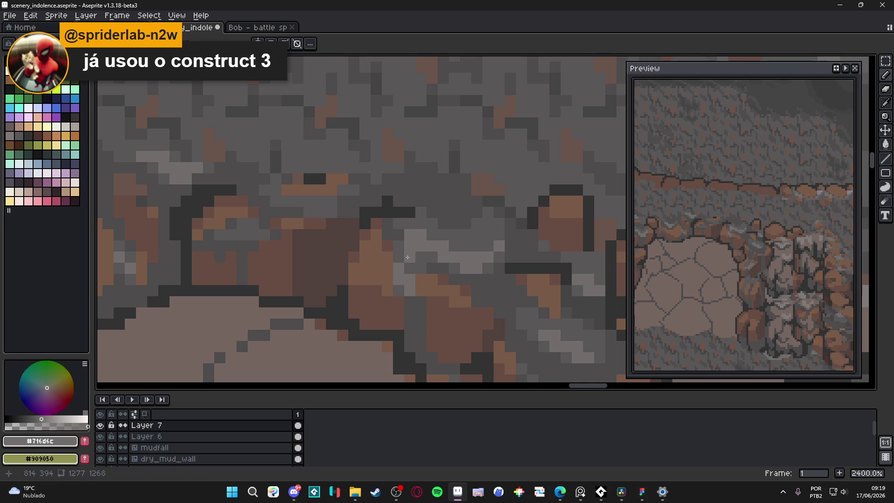
pyautogui.keyDown('alt'); pyautogui.click(421, 259); pyautogui.keyUp('alt')
pyautogui.click(398, 280)
pyautogui.click(410, 279)
pyautogui.click(410, 291)
# Step: Save the scene twice while reviewing the cliffs
pyautogui.scroll(-3, 413, 289)
pyautogui.scroll(-3, 414, 288)
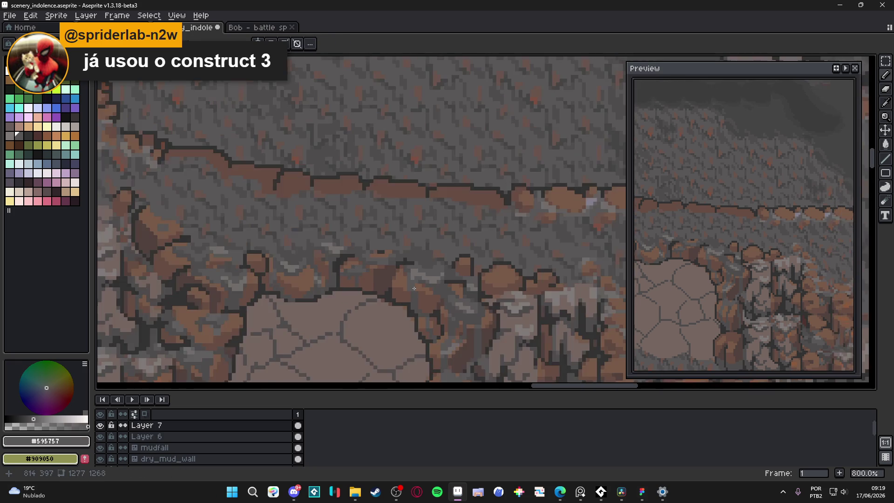
pyautogui.hotkey('ctrl', 's')
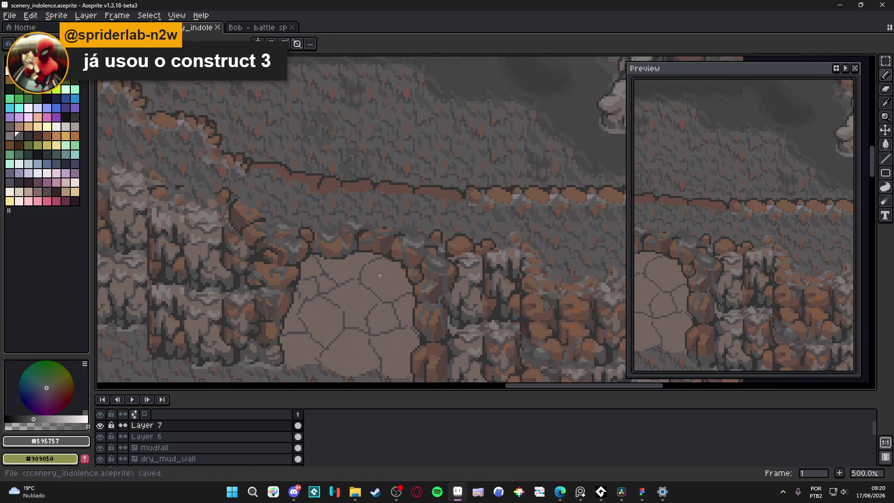
pyautogui.scroll(-1, 349, 264)
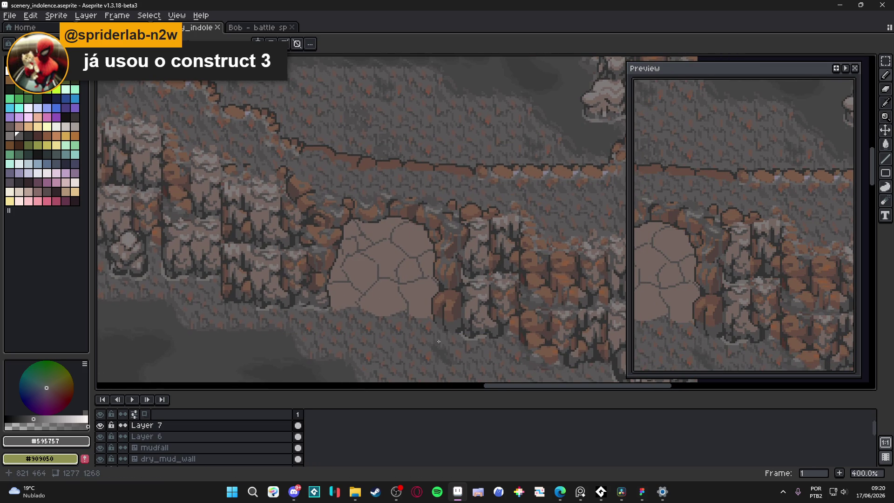
pyautogui.scroll(-1, 447, 336)
pyautogui.hotkey('ctrl', 's')
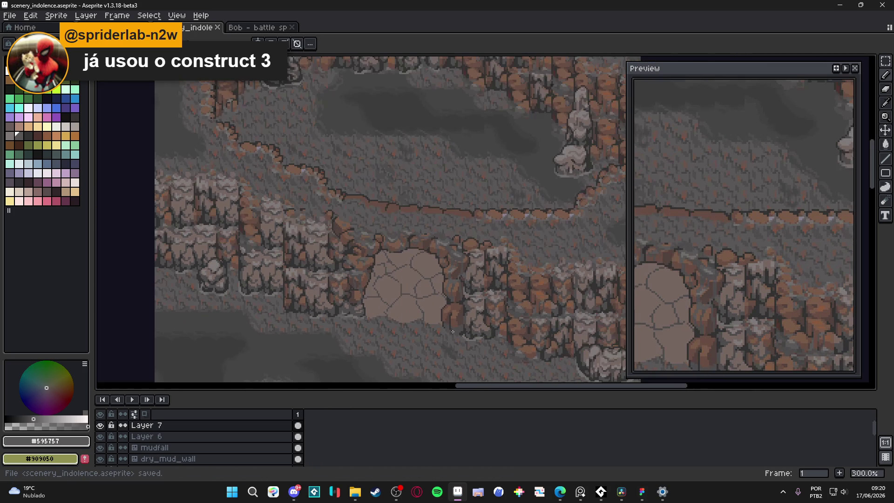
pyautogui.hscroll(1, 452, 329)
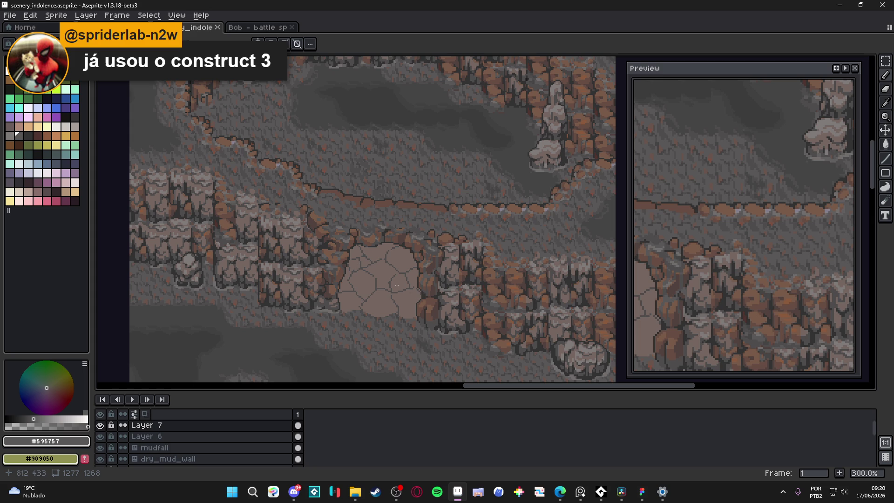
pyautogui.scroll(4, 310, 216)
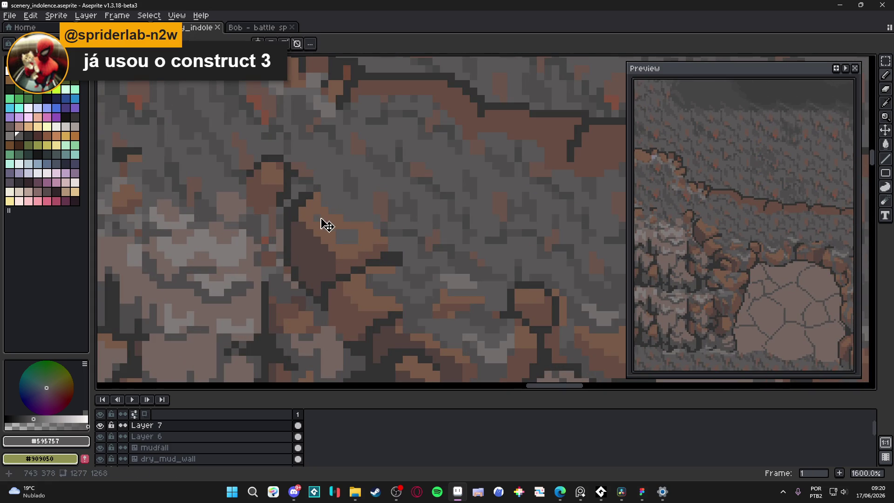
pyautogui.scroll(-1, 305, 269)
pyautogui.scroll(-2, 308, 274)
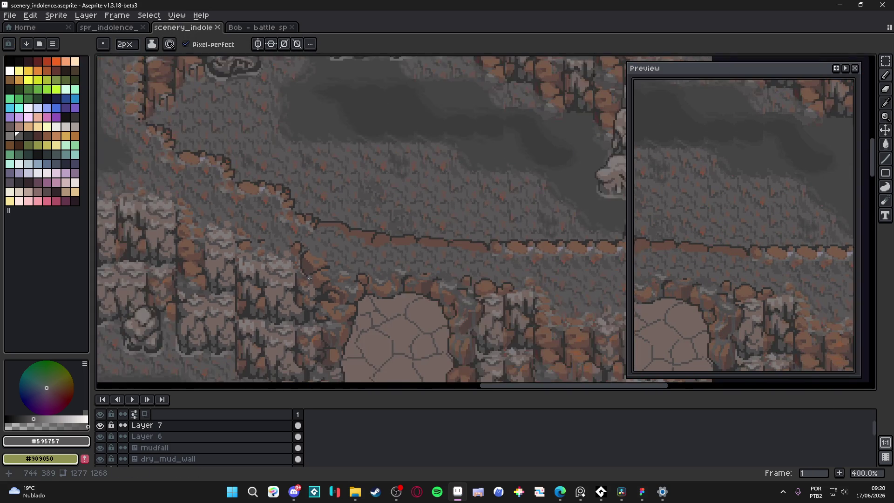
pyautogui.scroll(3, 310, 286)
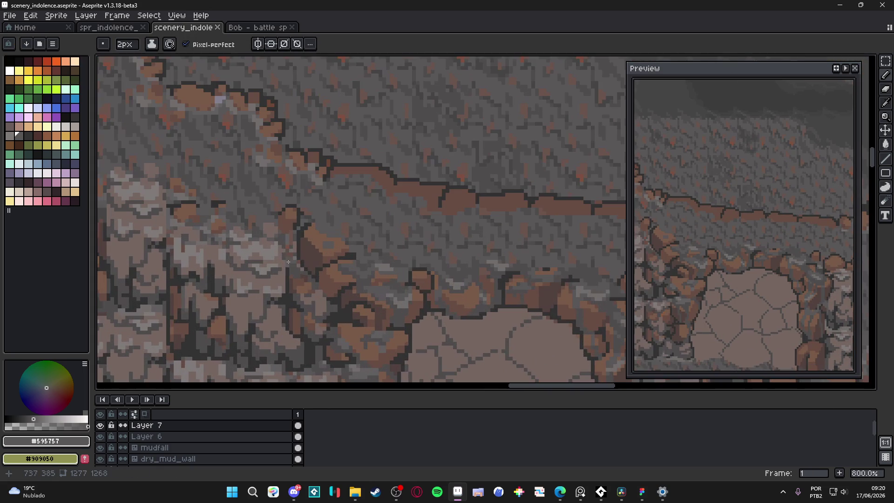
# Step: Undo the last pencil stroke and lighten boulder highlight pixels with muted brown-grey #756661
pyautogui.press('alt')
pyautogui.keyDown('alt'); pyautogui.click(274, 254); pyautogui.keyUp('alt')
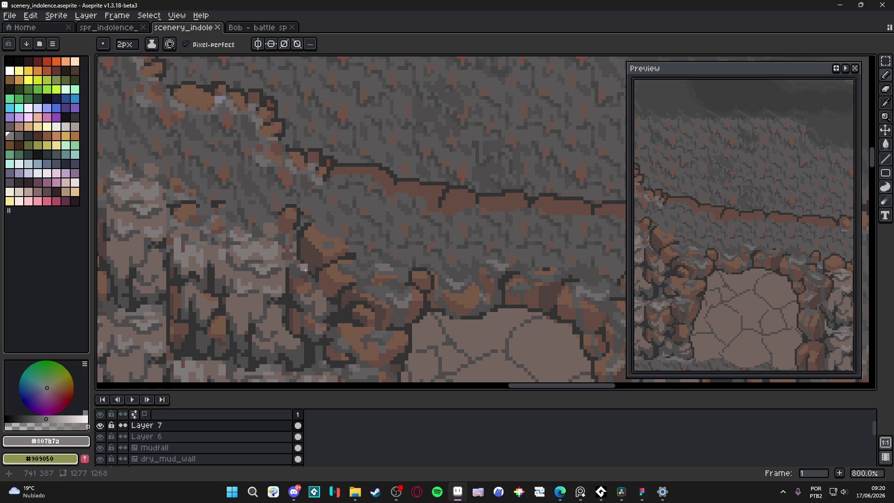
pyautogui.hotkey('ctrl', 'z')
pyautogui.scroll(1, 306, 270)
pyautogui.keyDown('alt'); pyautogui.click(303, 261); pyautogui.keyUp('alt')
pyautogui.click(307, 263)
pyautogui.moveTo(314, 267); pyautogui.dragTo(311, 252)
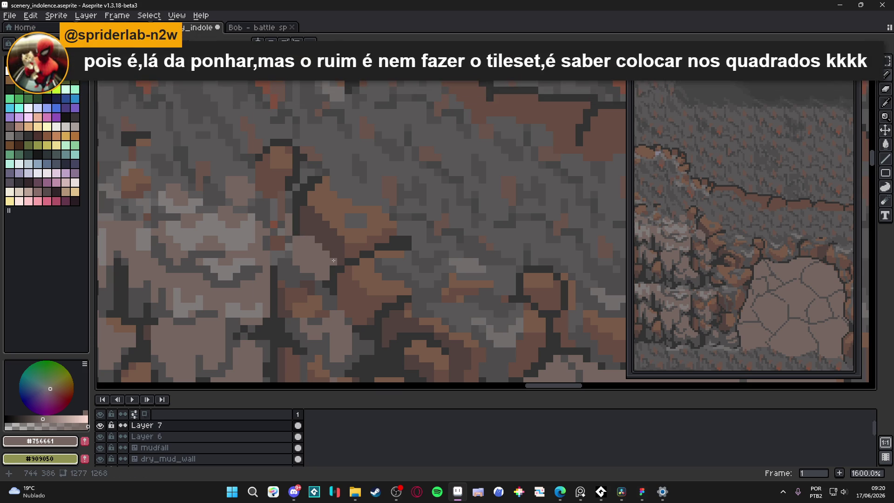
# Step: Sample rock tones #52423c, #807b7a, #756661 and brown #674d42 from the boulder
pyautogui.keyDown('alt'); pyautogui.click(333, 260); pyautogui.keyUp('alt')
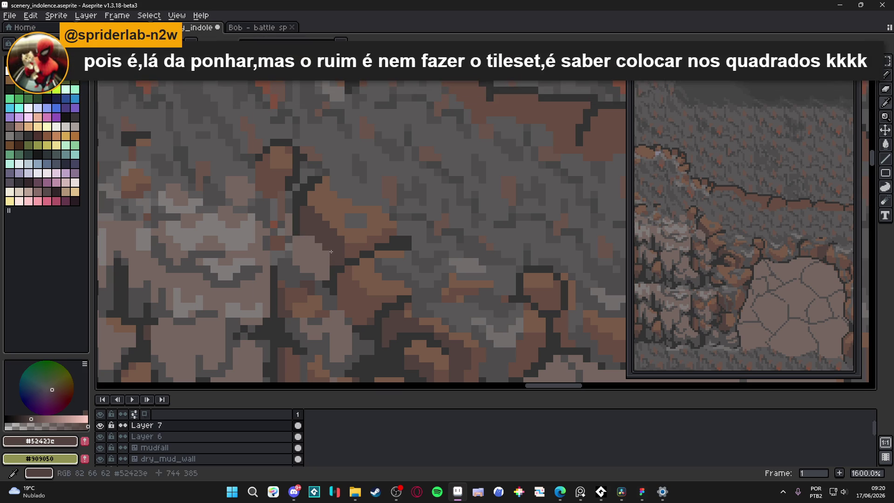
pyautogui.keyDown('alt'); pyautogui.click(285, 254); pyautogui.keyUp('alt')
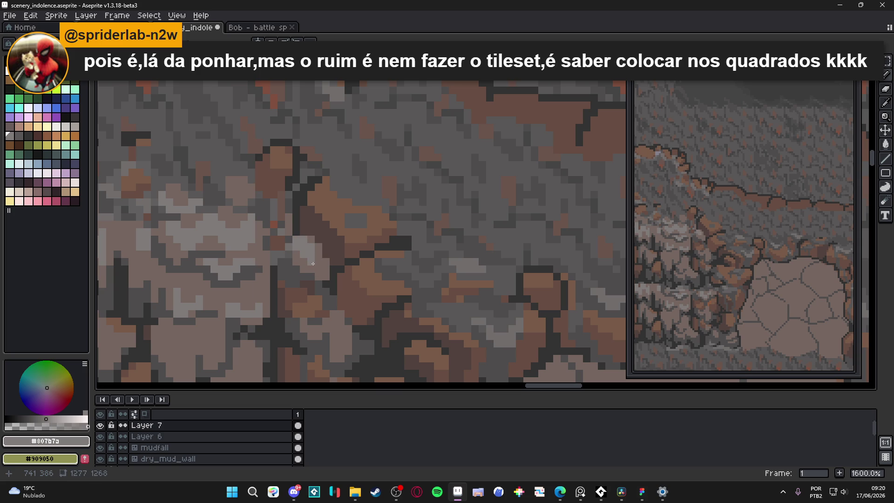
pyautogui.keyDown('alt'); pyautogui.click(300, 243); pyautogui.keyUp('alt')
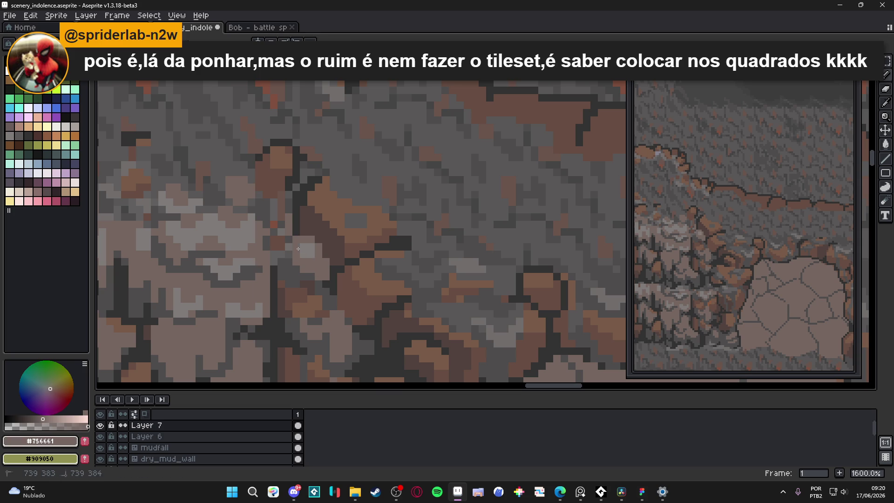
pyautogui.keyDown('alt'); pyautogui.click(314, 243); pyautogui.keyUp('alt')
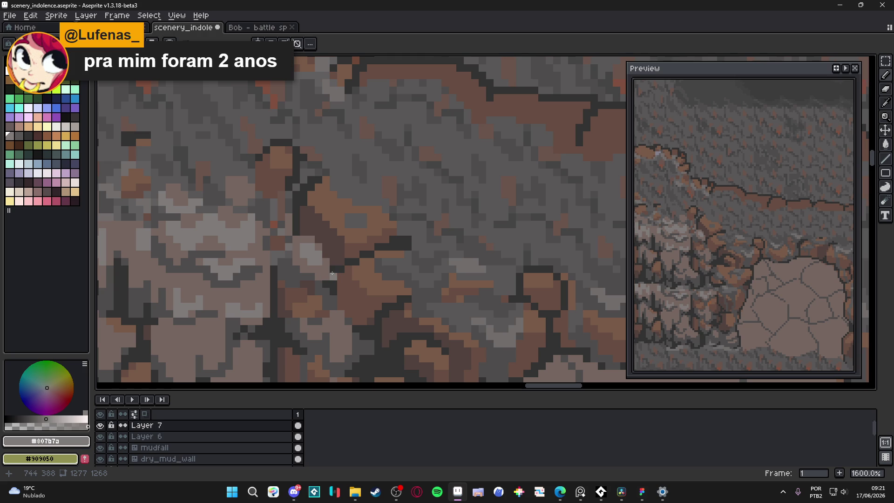
pyautogui.keyDown('alt'); pyautogui.click(323, 203); pyautogui.keyUp('alt')
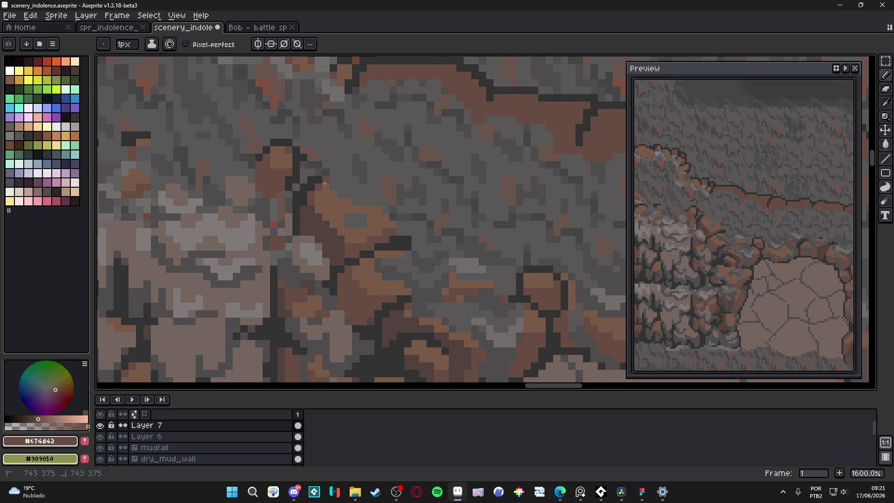
pyautogui.scroll(-4, 374, 207)
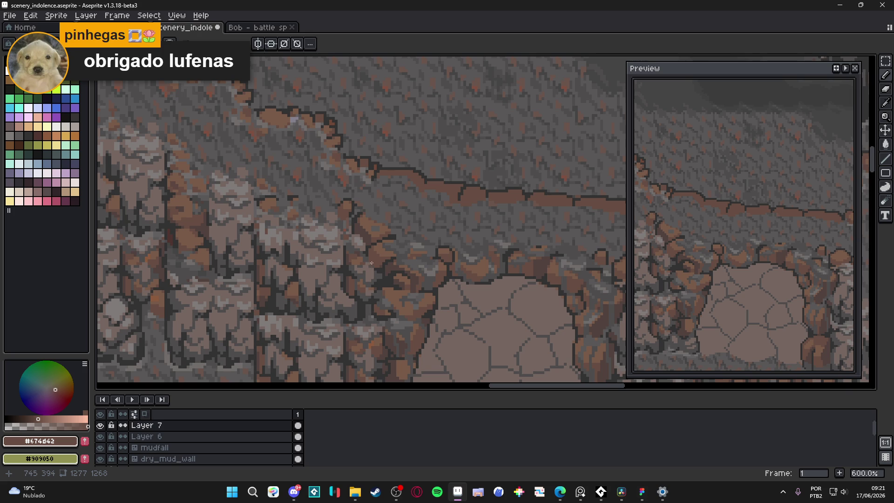
pyautogui.scroll(5, 367, 261)
# Step: Paint a light diagonal highlight up the boulder edge in muted brown-grey #756661
pyautogui.keyDown('alt'); pyautogui.click(359, 231); pyautogui.keyUp('alt')
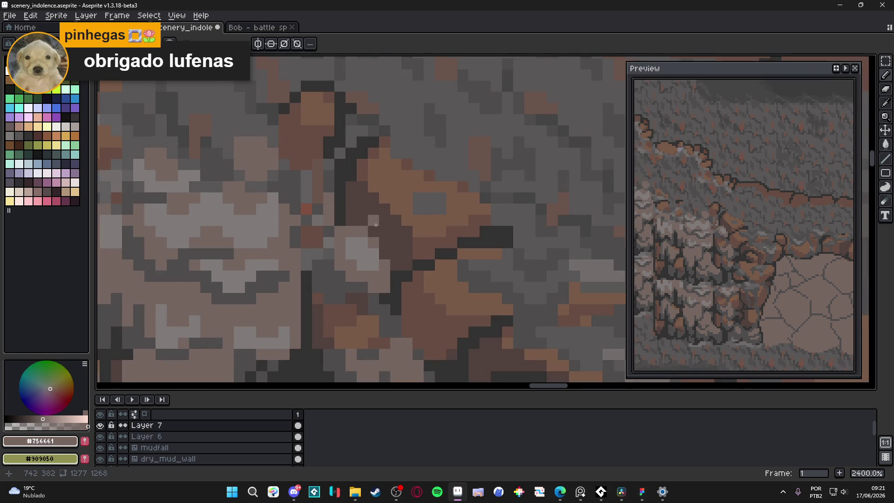
pyautogui.click(377, 210)
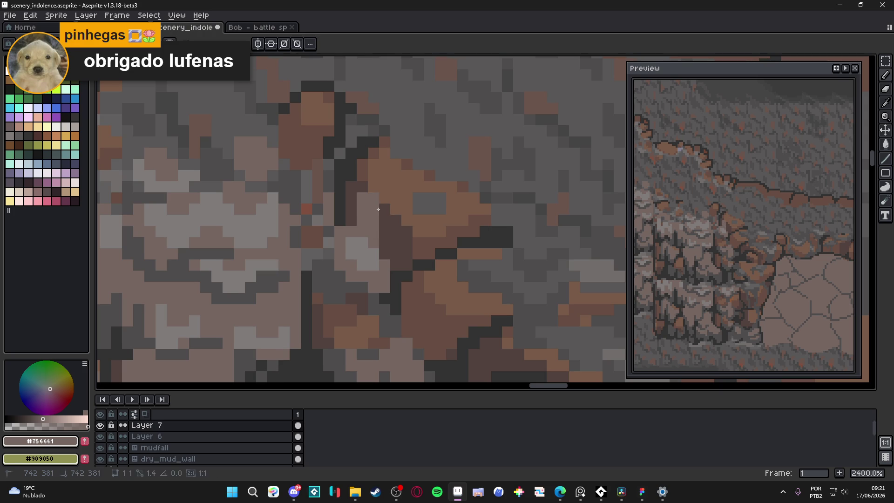
pyautogui.moveTo(383, 185); pyautogui.dragTo(421, 177)
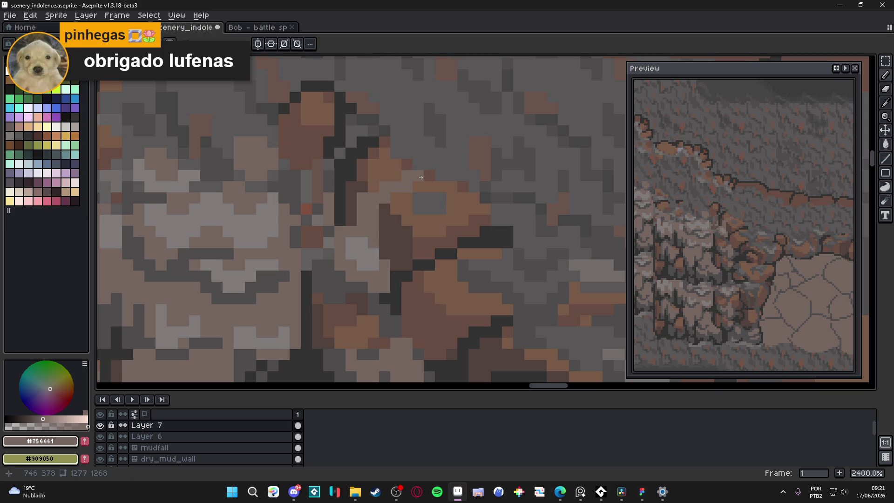
pyautogui.click(396, 176)
pyautogui.click(374, 186)
# Step: Add light grey #807b7a pixels to the boulder
pyautogui.scroll(-1, 388, 207)
pyautogui.scroll(-1, 388, 207)
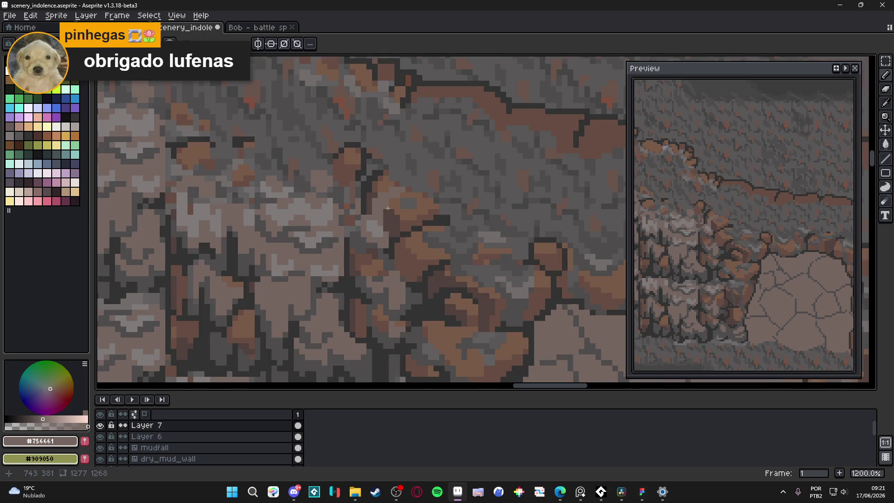
pyautogui.scroll(1, 389, 200)
pyautogui.keyDown('alt'); pyautogui.click(389, 199); pyautogui.keyUp('alt')
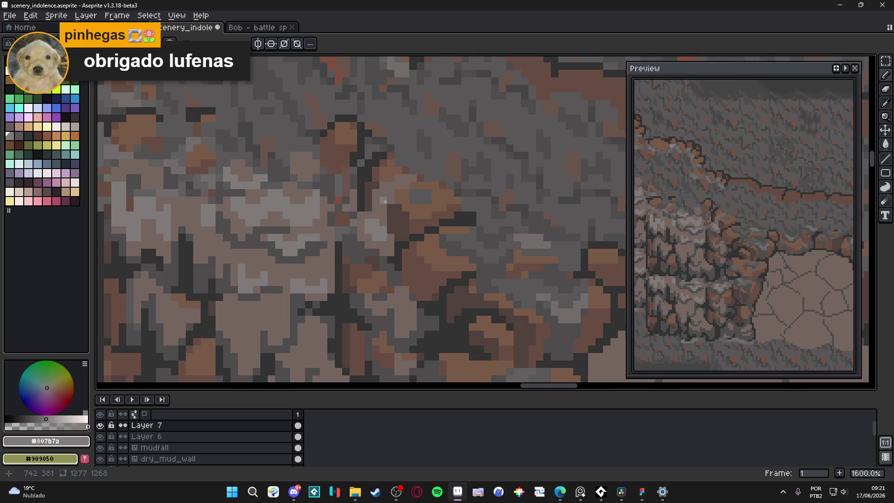
pyautogui.click(377, 206)
pyautogui.keyDown('alt'); pyautogui.click(387, 193); pyautogui.keyUp('alt')
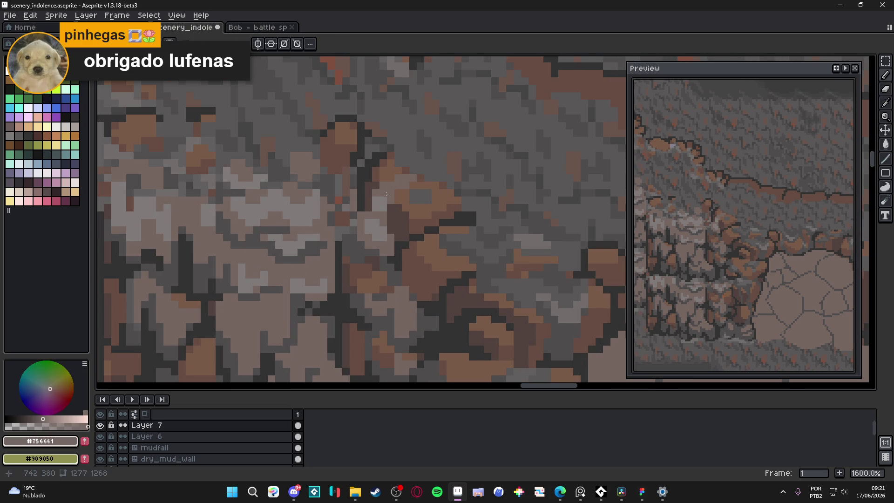
pyautogui.keyDown('alt'); pyautogui.click(385, 202); pyautogui.keyUp('alt')
pyautogui.click(376, 194)
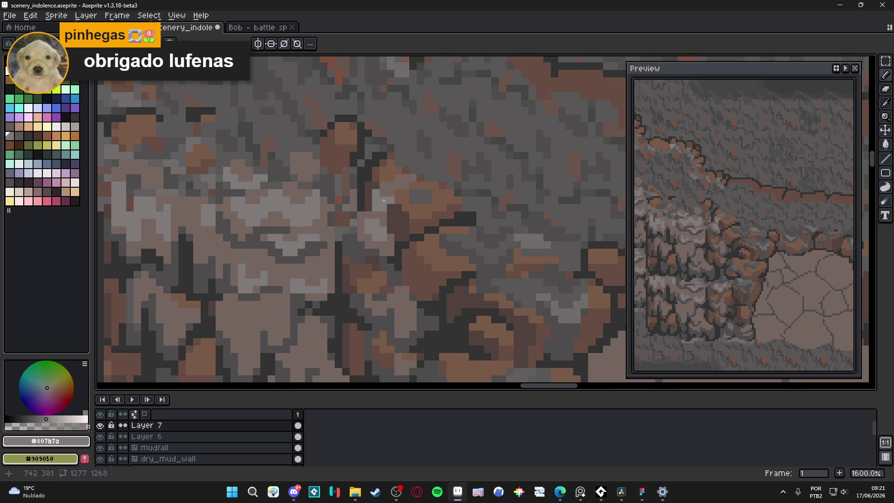
# Step: Resample the brownish and lighter rock greys, then save the scene
pyautogui.scroll(-4, 389, 212)
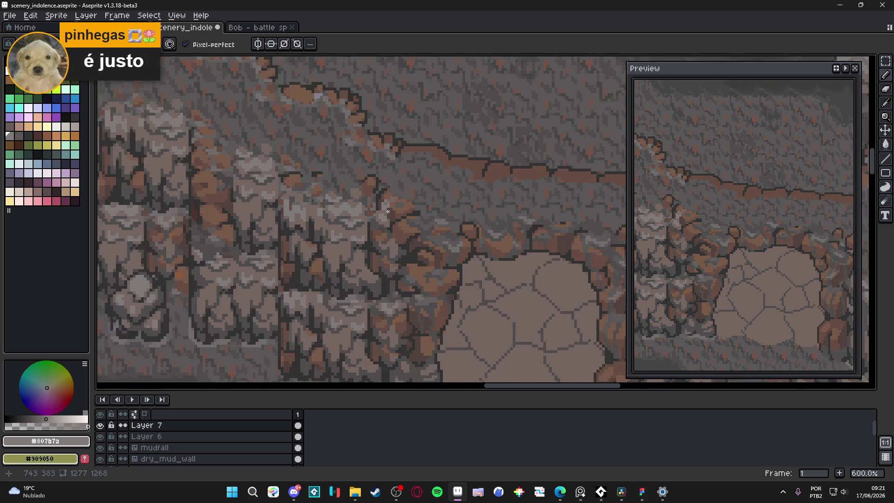
pyautogui.scroll(3, 389, 211)
pyautogui.keyDown('alt'); pyautogui.click(376, 204); pyautogui.keyUp('alt')
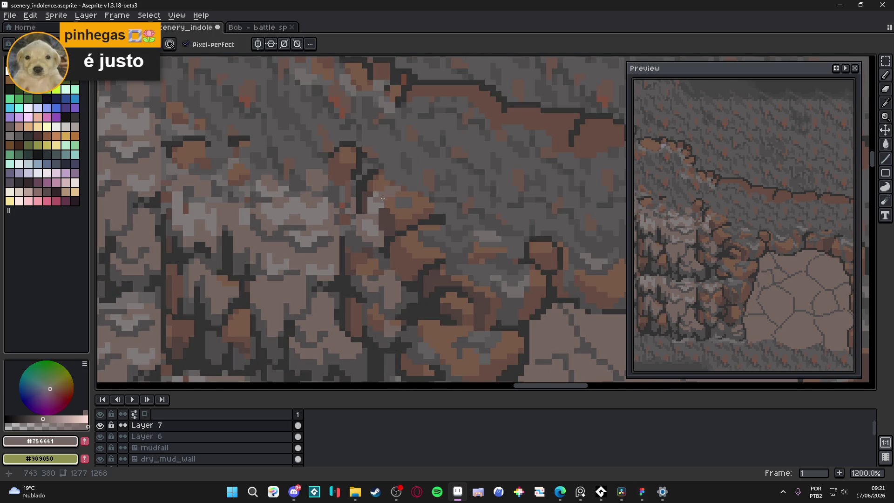
pyautogui.scroll(1, 376, 205)
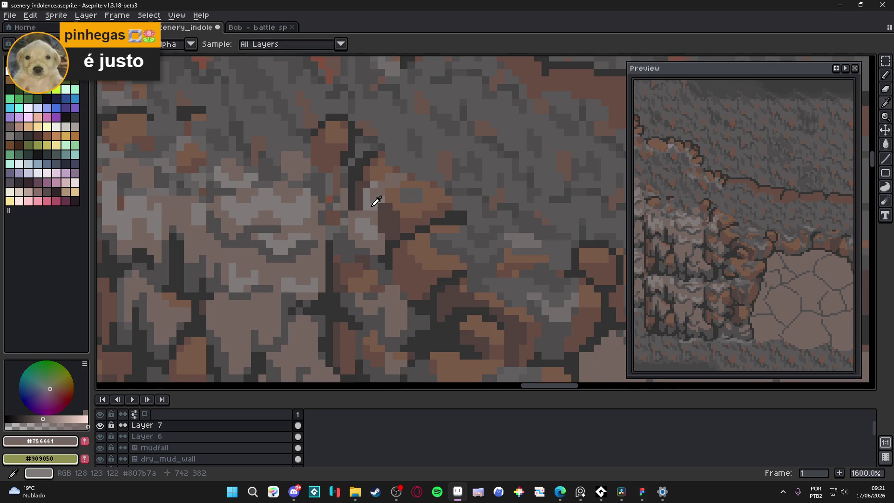
pyautogui.keyDown('alt'); pyautogui.click(386, 191); pyautogui.keyUp('alt')
pyautogui.scroll(-5, 390, 189)
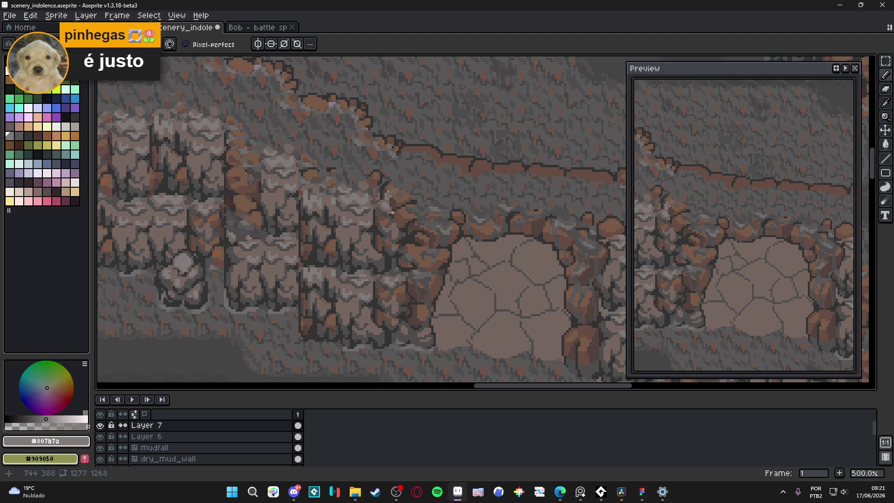
pyautogui.moveTo(393, 211); pyautogui.dragTo(369, 207)
pyautogui.hotkey('ctrl', 's')
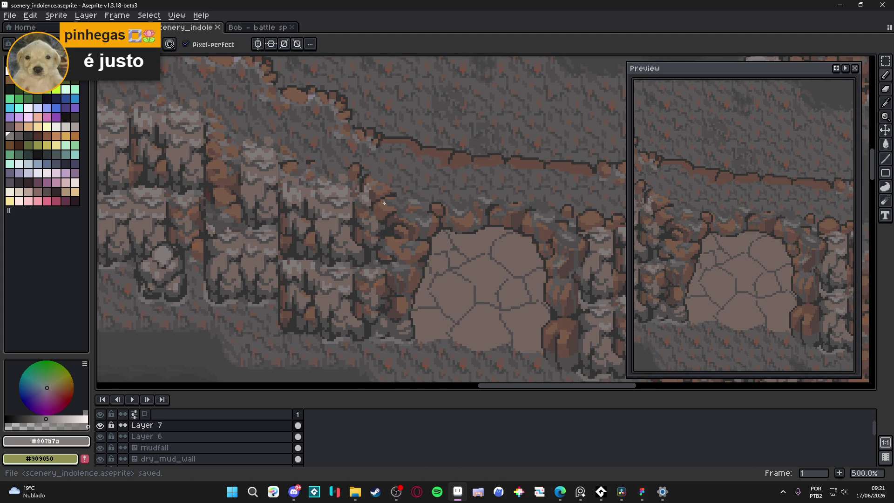
# Step: Toggle Layer 7 off and on to compare the scene, then save
pyautogui.scroll(-2, 386, 212)
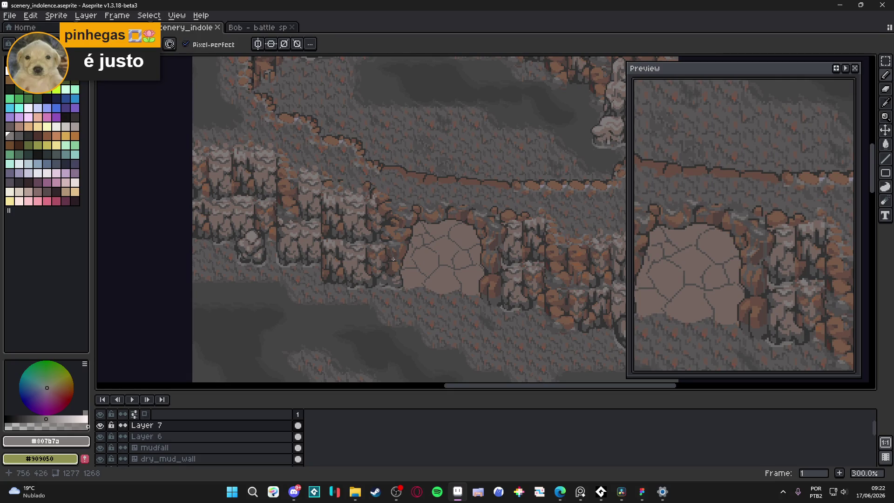
pyautogui.click(101, 425)
pyautogui.click(100, 426)
pyautogui.click(101, 425)
pyautogui.click(101, 426)
pyautogui.click(100, 425)
pyautogui.click(101, 425)
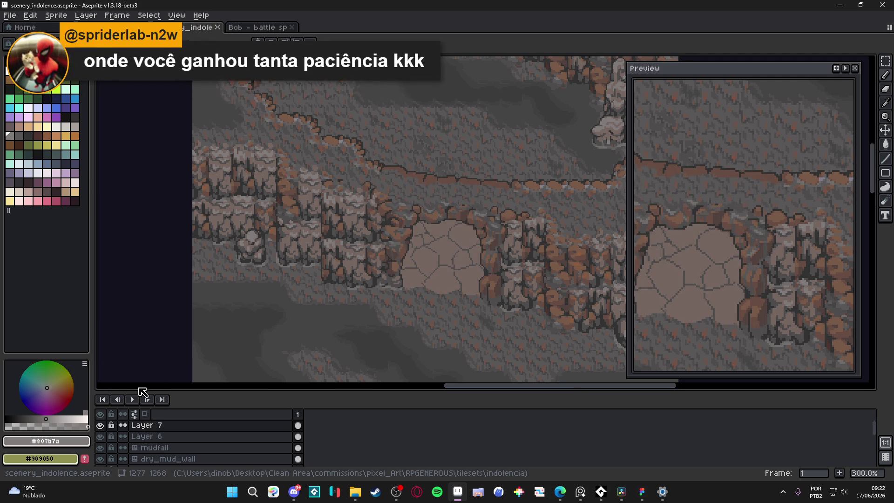
pyautogui.moveTo(465, 239); pyautogui.dragTo(450, 236)
pyautogui.hotkey('ctrl', 's')
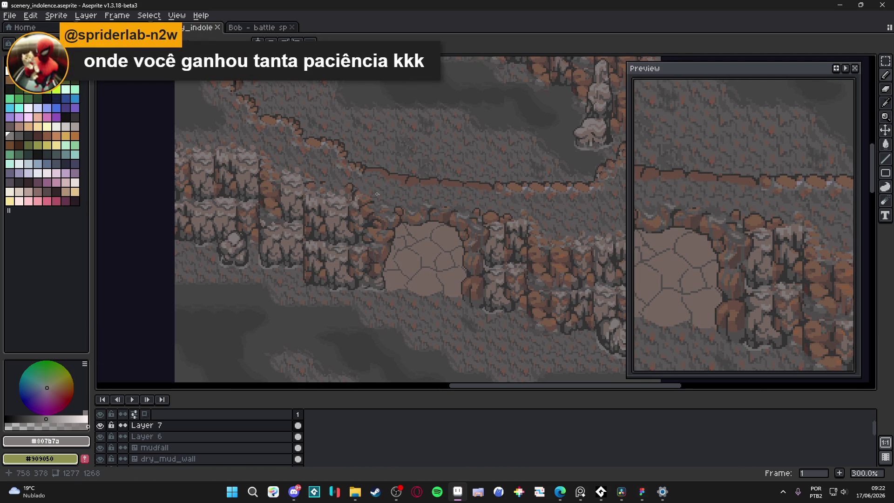
# Step: Paint a dark grey #595757 pixel into the rock face and save
pyautogui.scroll(7, 370, 171)
pyautogui.keyDown('alt'); pyautogui.click(369, 171); pyautogui.keyUp('alt')
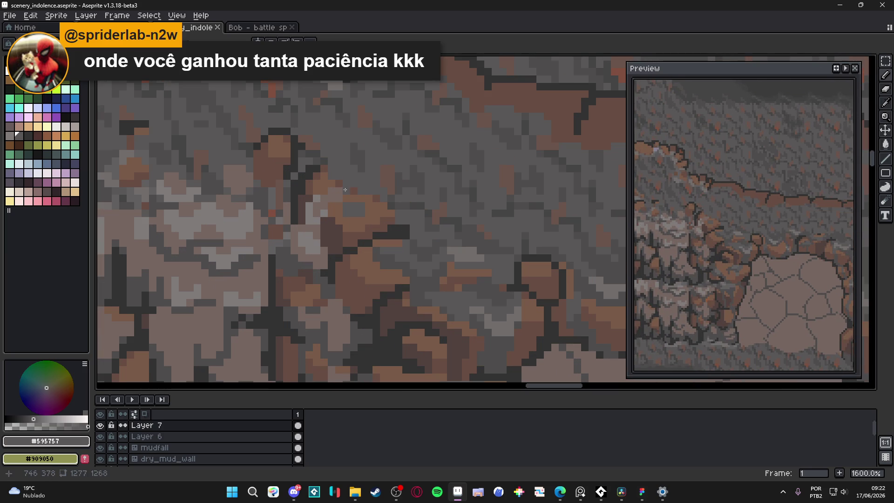
pyautogui.click(338, 197)
pyautogui.scroll(-3, 367, 226)
pyautogui.hotkey('ctrl', 's')
# Step: Add a brown #785d48 pixel to the rock, reselect grey #595757, and save
pyautogui.scroll(4, 353, 198)
pyautogui.keyDown('alt'); pyautogui.click(350, 202); pyautogui.keyUp('alt')
pyautogui.click(352, 213)
pyautogui.keyDown('alt'); pyautogui.click(362, 202); pyautogui.keyUp('alt')
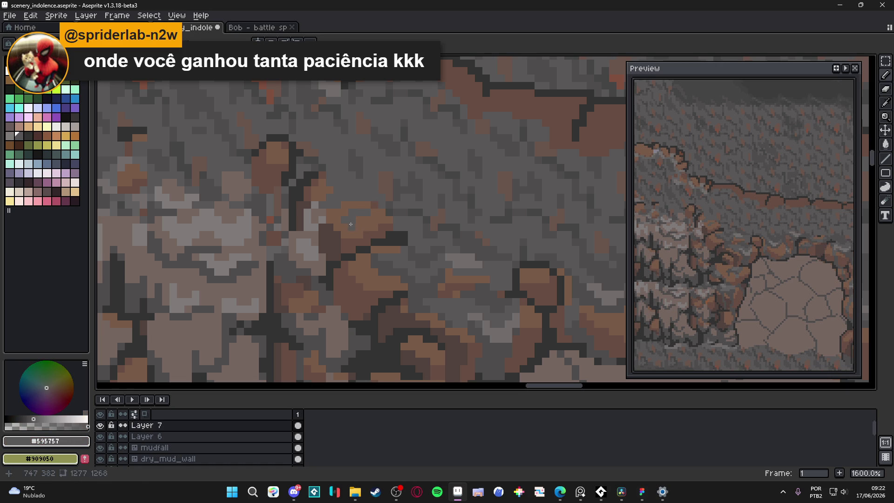
pyautogui.scroll(-6, 358, 220)
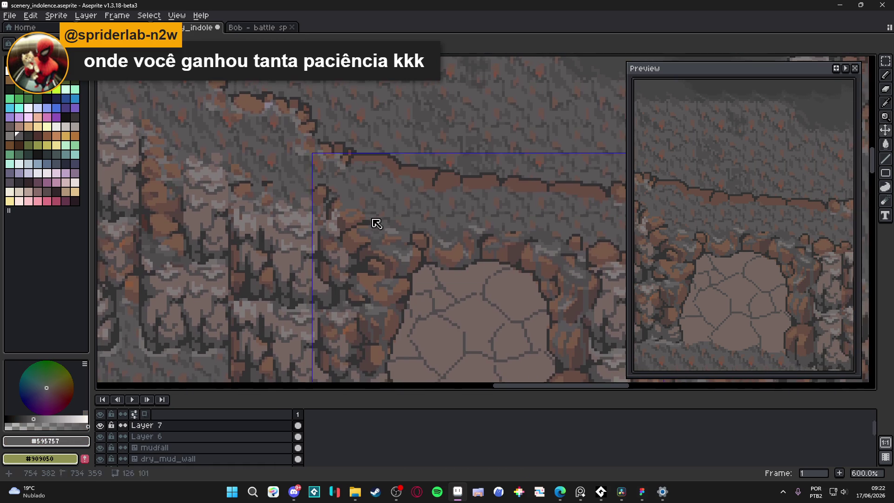
pyautogui.hotkey('ctrl', 's')
pyautogui.scroll(1, 410, 200)
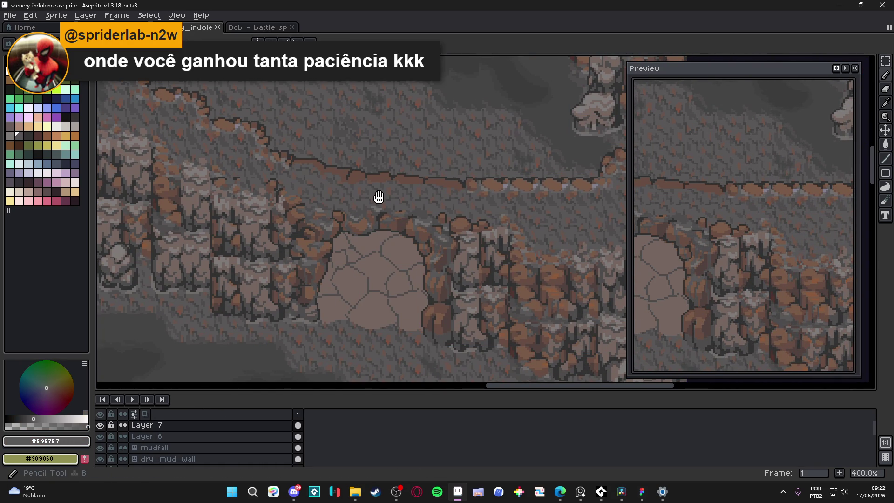
pyautogui.moveTo(379, 195); pyautogui.dragTo(408, 209)
pyautogui.scroll(4, 447, 197)
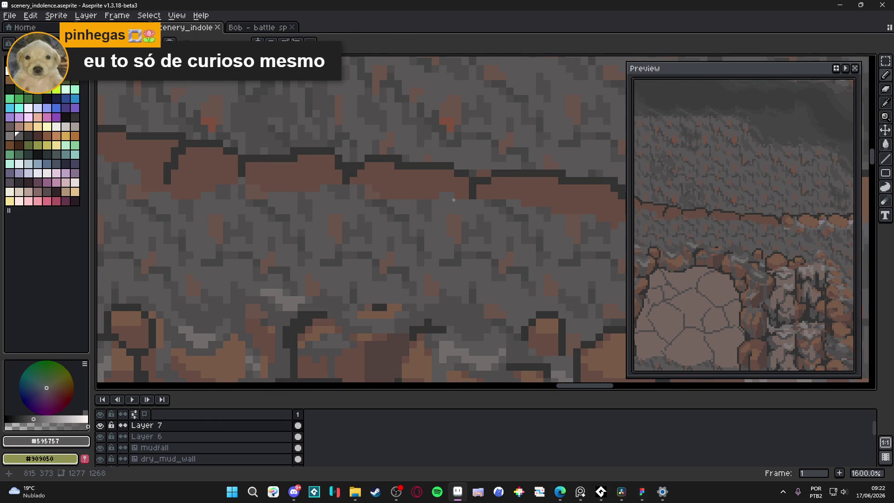
# Step: Repaint brown ledge pixels with grey #595757, working leftward along the ledge
pyautogui.moveTo(454, 199)
pyautogui.mouseDown()
pyautogui.moveTo(416, 199)
pyautogui.moveTo(419, 189)
pyautogui.moveTo(375, 193)
pyautogui.moveTo(410, 194)
pyautogui.mouseUp()
pyautogui.keyDown('alt'); pyautogui.click(455, 191); pyautogui.keyUp('alt')
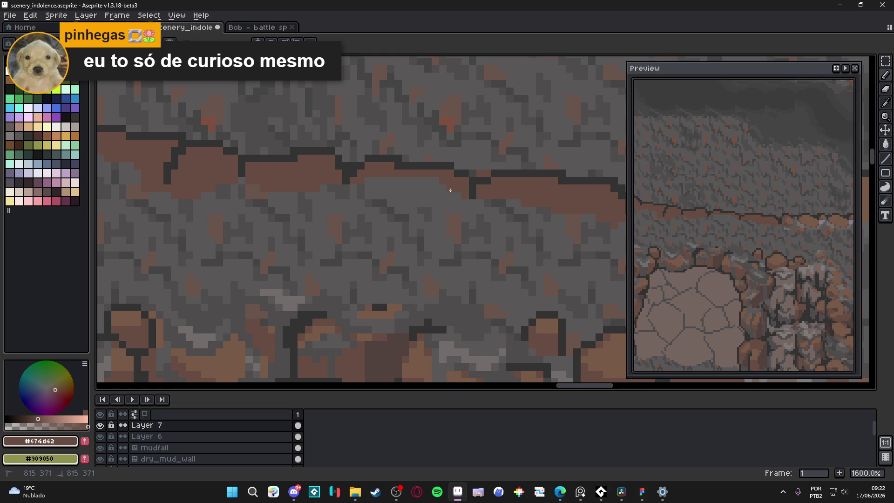
pyautogui.keyDown('alt'); pyautogui.click(313, 189); pyautogui.keyUp('alt')
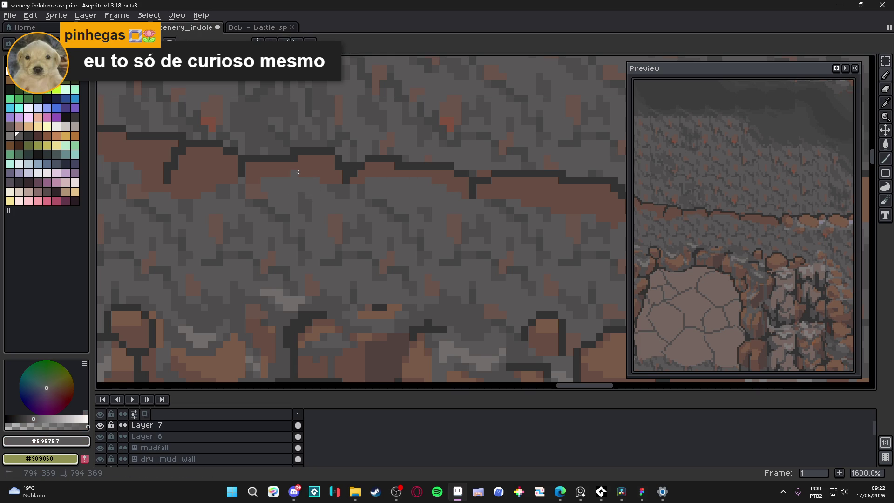
pyautogui.keyDown('alt'); pyautogui.click(328, 179); pyautogui.keyUp('alt')
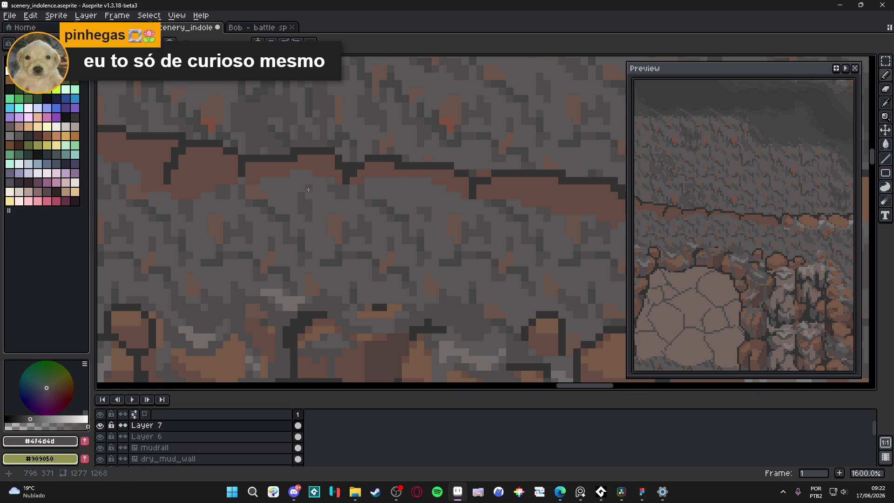
pyautogui.scroll(-3, 304, 189)
pyautogui.scroll(3, 303, 190)
pyautogui.keyDown('alt'); pyautogui.click(305, 181); pyautogui.keyUp('alt')
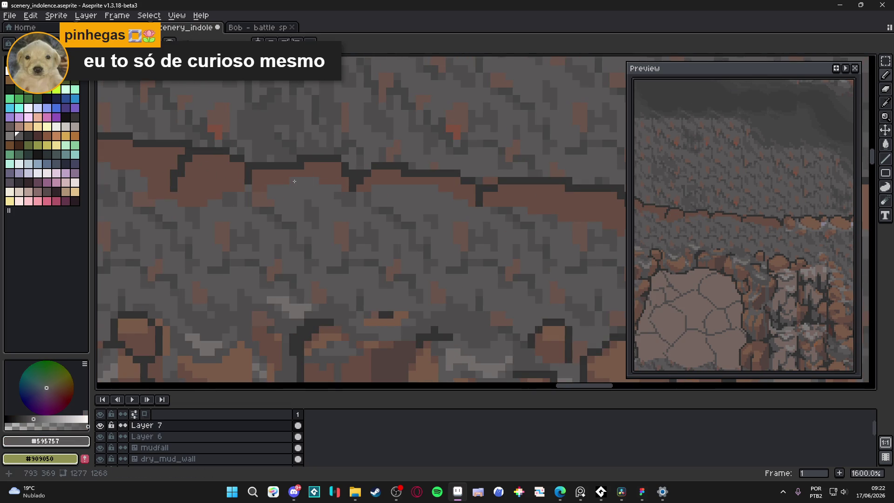
pyautogui.scroll(-3, 319, 186)
pyautogui.scroll(4, 307, 188)
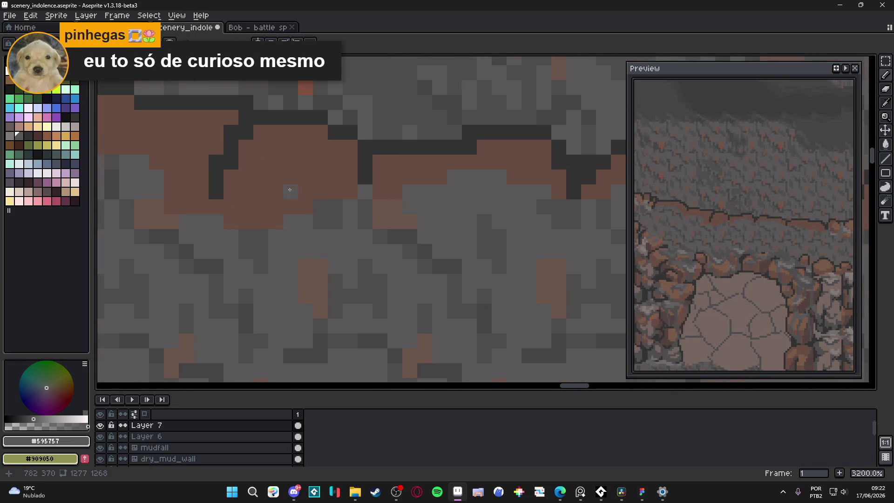
pyautogui.click(321, 189)
pyautogui.moveTo(287, 203)
pyautogui.mouseDown()
pyautogui.moveTo(241, 201)
pyautogui.moveTo(225, 214)
pyautogui.mouseUp()
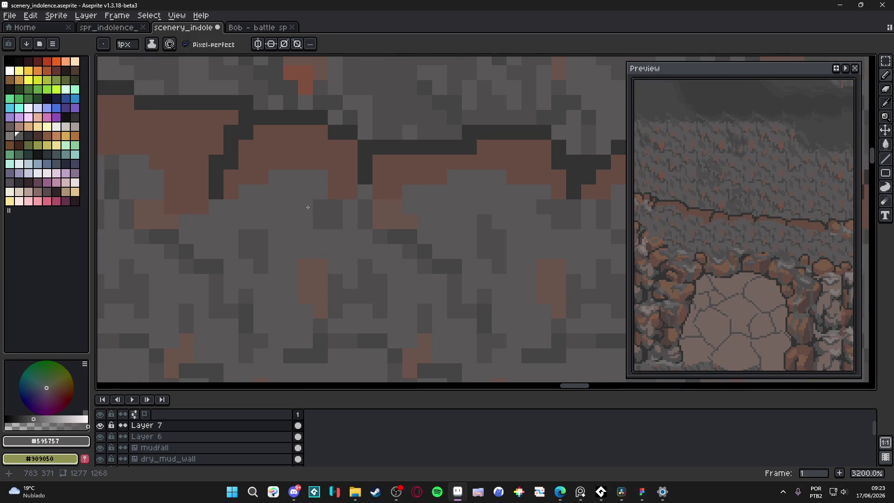
# Step: Turn a block of brown ledge pixels grey #595757
pyautogui.scroll(-2, 316, 204)
pyautogui.scroll(2, 316, 204)
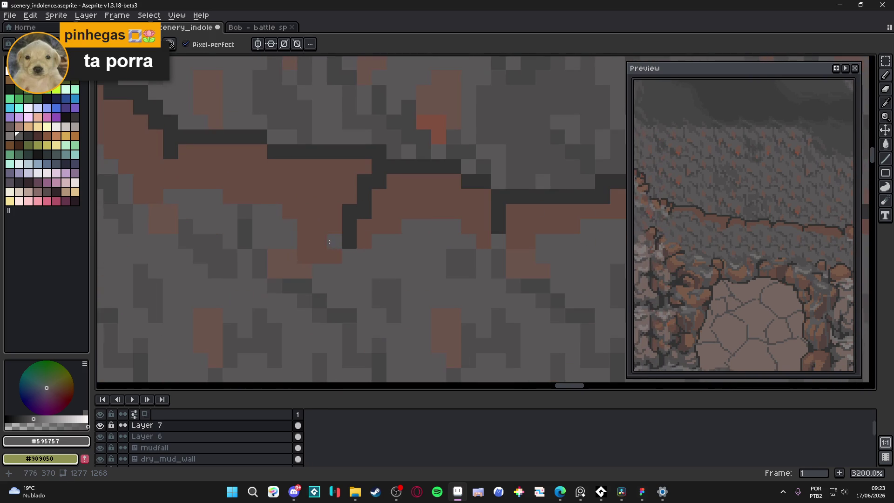
pyautogui.moveTo(316, 255); pyautogui.dragTo(303, 221)
pyautogui.scroll(-4, 230, 196)
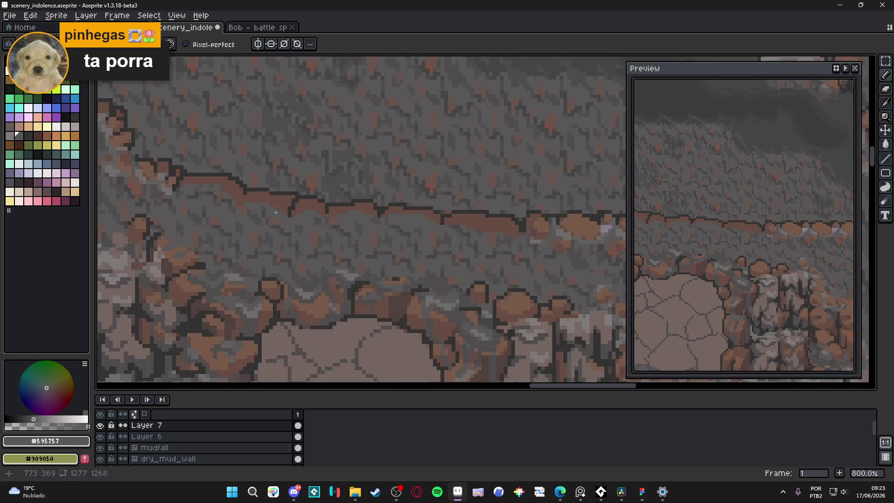
pyautogui.scroll(3, 309, 206)
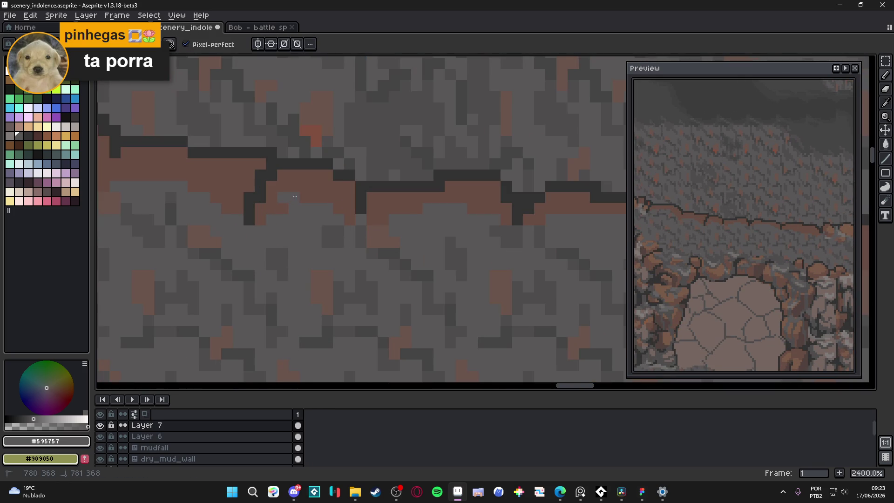
pyautogui.keyDown('alt'); pyautogui.click(296, 201); pyautogui.keyUp('alt')
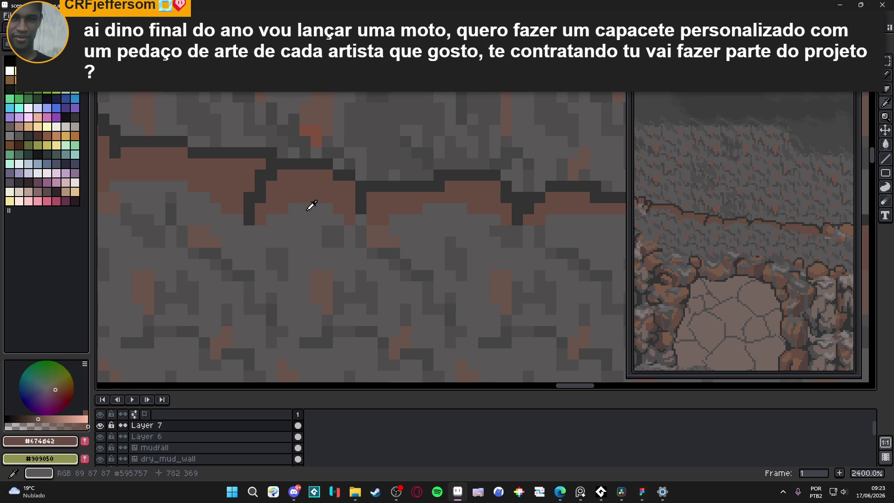
pyautogui.keyDown('alt'); pyautogui.click(303, 202); pyautogui.keyUp('alt')
pyautogui.scroll(-3, 417, 235)
pyautogui.scroll(-3, 417, 235)
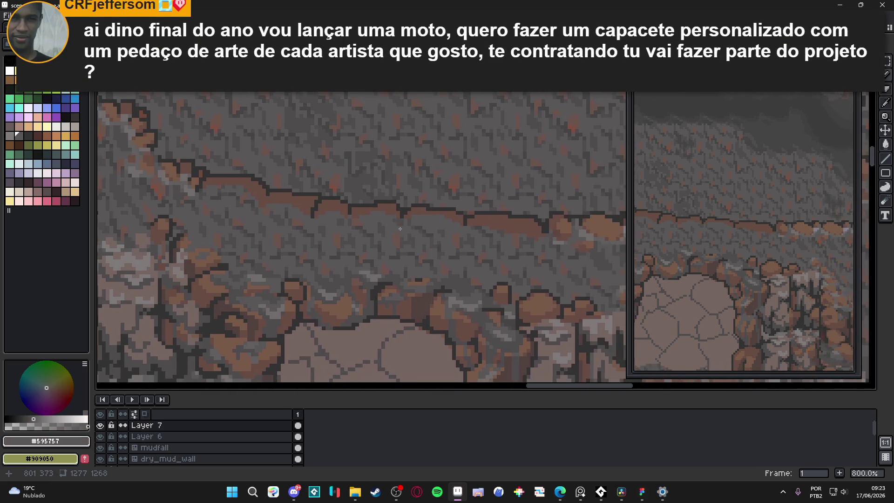
pyautogui.scroll(3, 389, 229)
# Step: Save the scene file
pyautogui.hotkey('ctrl', 's')
pyautogui.scroll(-4, 390, 229)
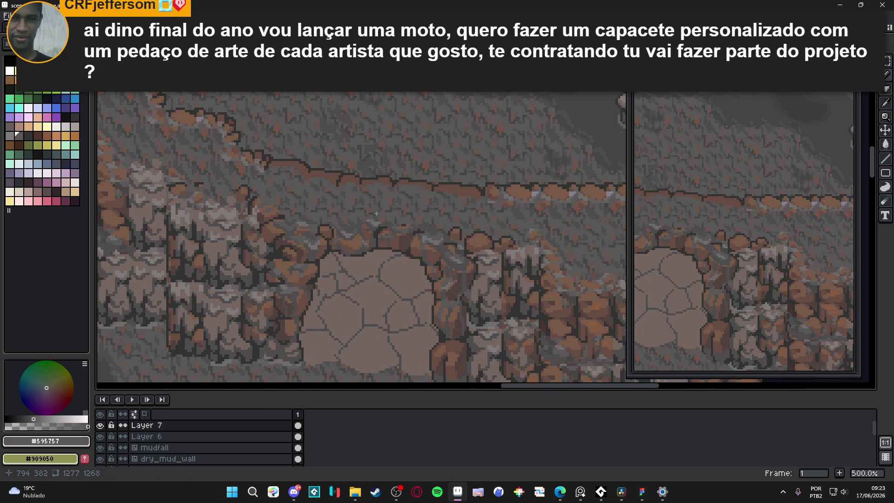
pyautogui.hotkey('ctrl', 's')
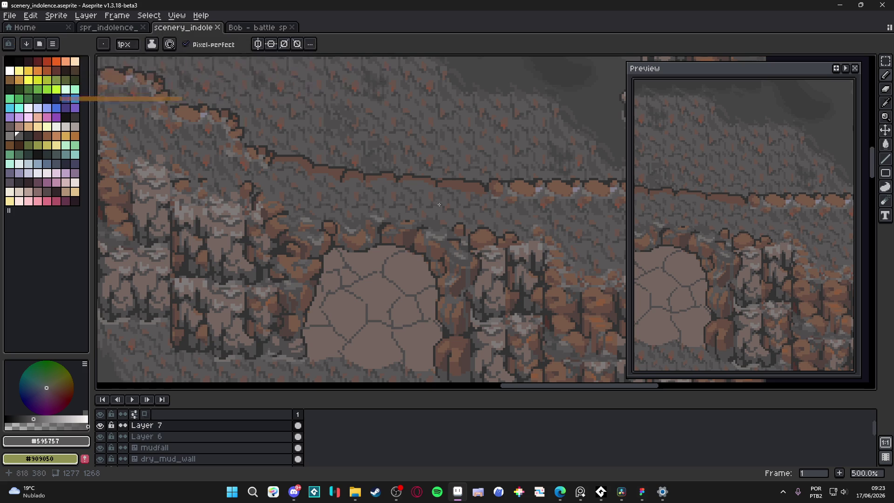
pyautogui.scroll(4, 498, 198)
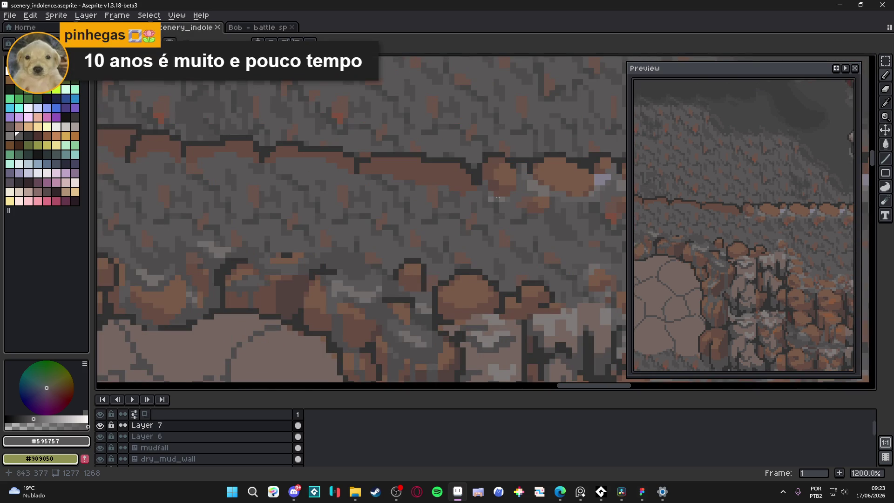
pyautogui.hotkey('ctrl', 's')
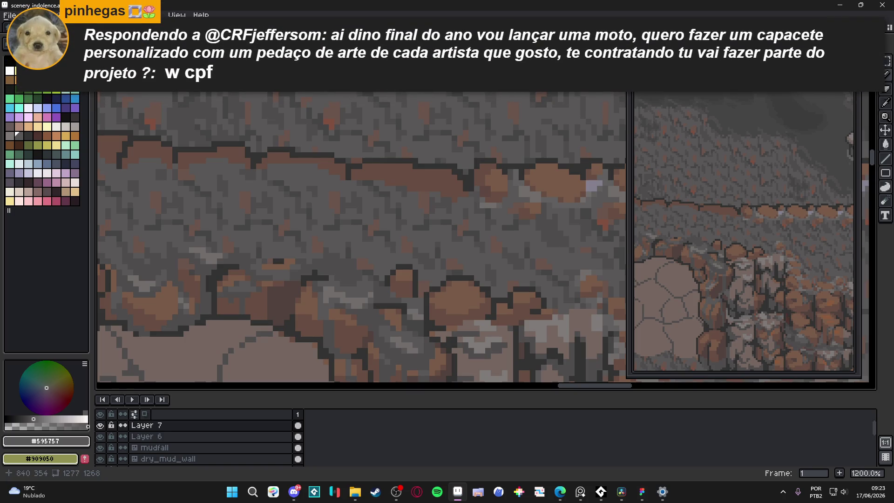
pyautogui.scroll(-2, 480, 206)
pyautogui.scroll(2, 481, 205)
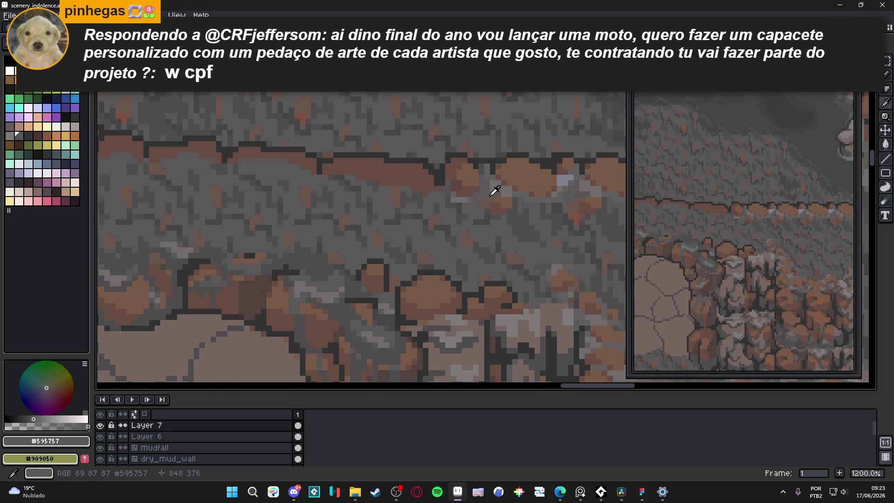
# Step: Paint a mid-grey highlight row along the ledge underside
pyautogui.keyDown('alt'); pyautogui.click(470, 186); pyautogui.keyUp('alt')
pyautogui.moveTo(421, 190); pyautogui.dragTo(355, 177)
pyautogui.moveTo(334, 178); pyautogui.dragTo(329, 180)
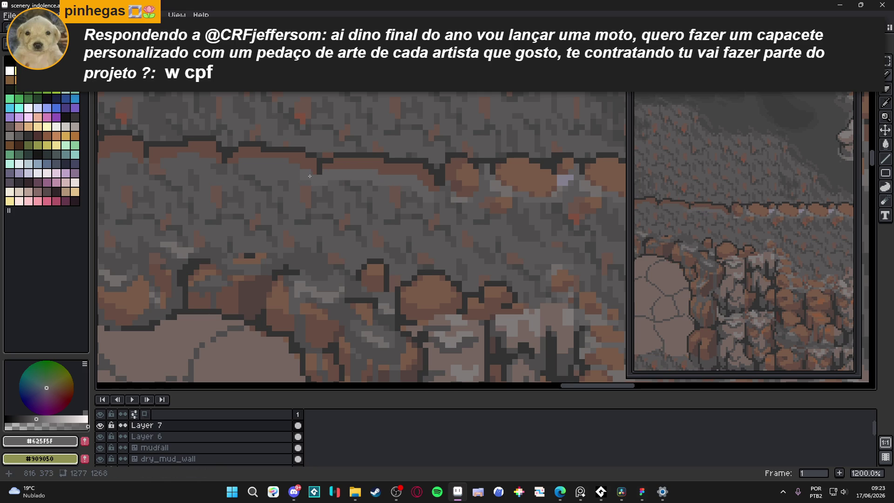
pyautogui.moveTo(299, 171); pyautogui.dragTo(440, 204)
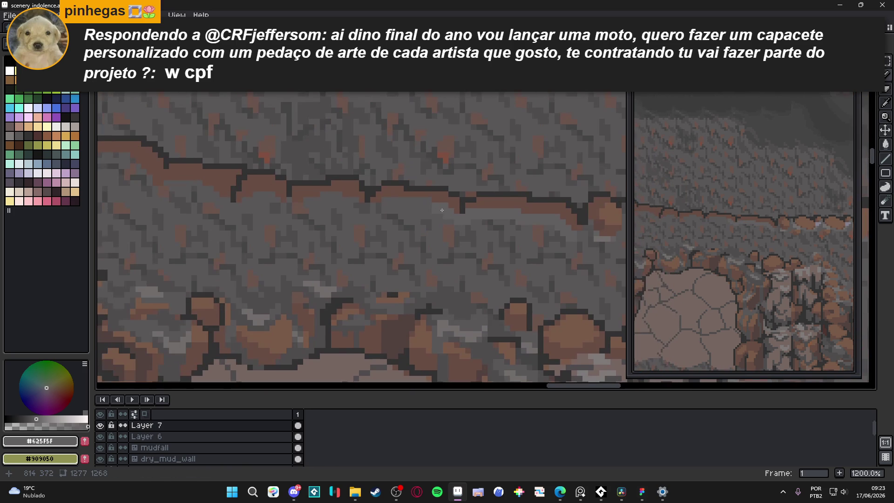
pyautogui.moveTo(384, 205); pyautogui.dragTo(385, 205)
pyautogui.moveTo(372, 211); pyautogui.dragTo(364, 210)
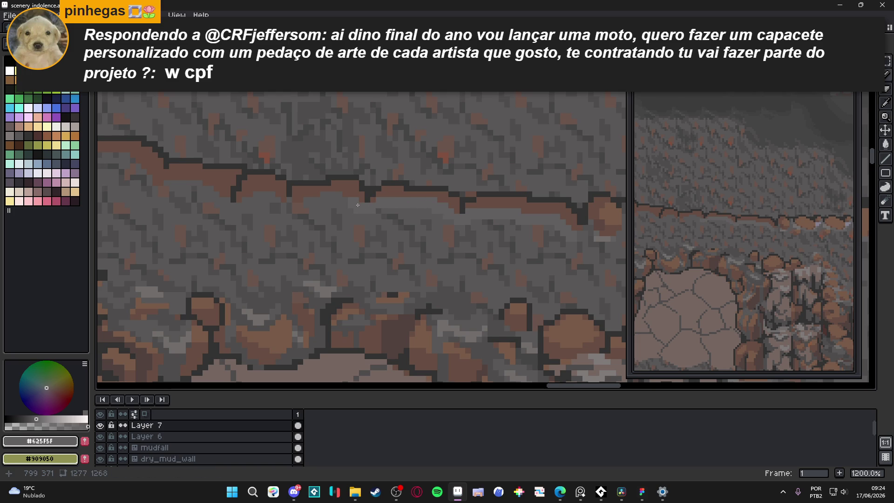
# Step: Add lighter grey strokes and pixels beneath the ledge
pyautogui.scroll(3, 322, 205)
pyautogui.keyDown('alt'); pyautogui.click(315, 206); pyautogui.keyUp('alt')
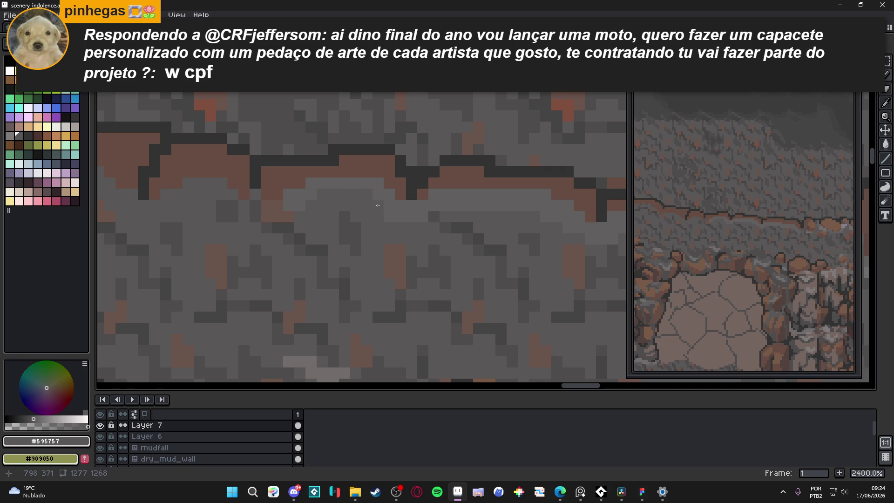
pyautogui.keyDown('alt'); pyautogui.click(413, 202); pyautogui.keyUp('alt')
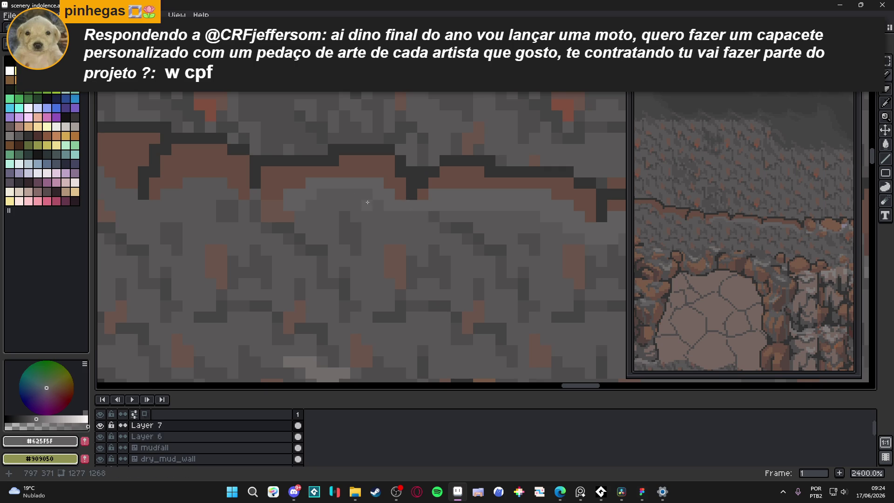
pyautogui.scroll(-3, 378, 205)
pyautogui.scroll(3, 391, 210)
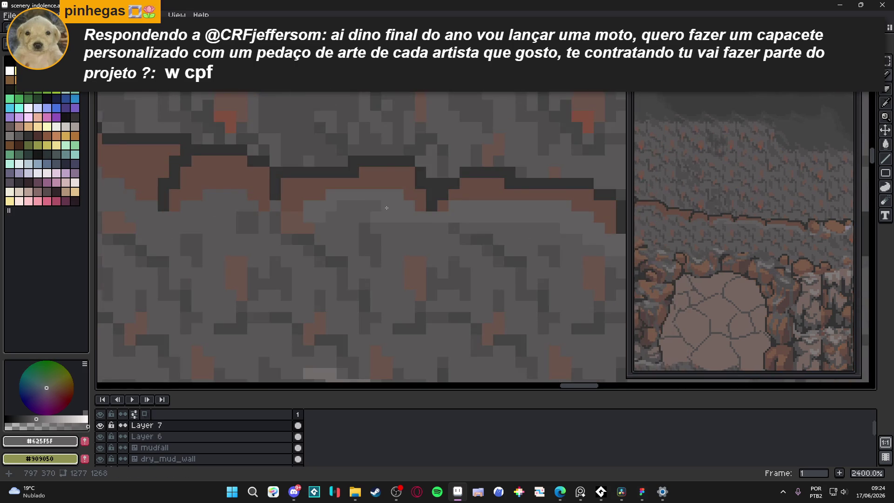
pyautogui.scroll(-3, 405, 214)
pyautogui.scroll(3, 426, 219)
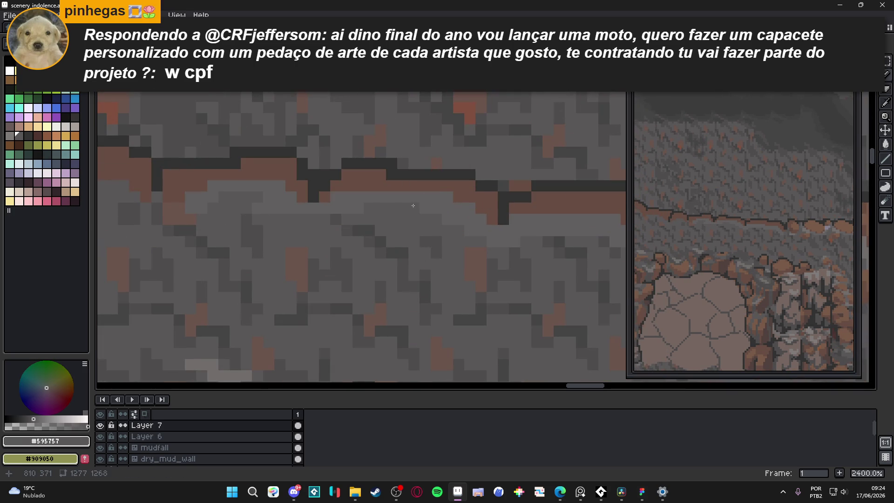
pyautogui.scroll(-5, 410, 220)
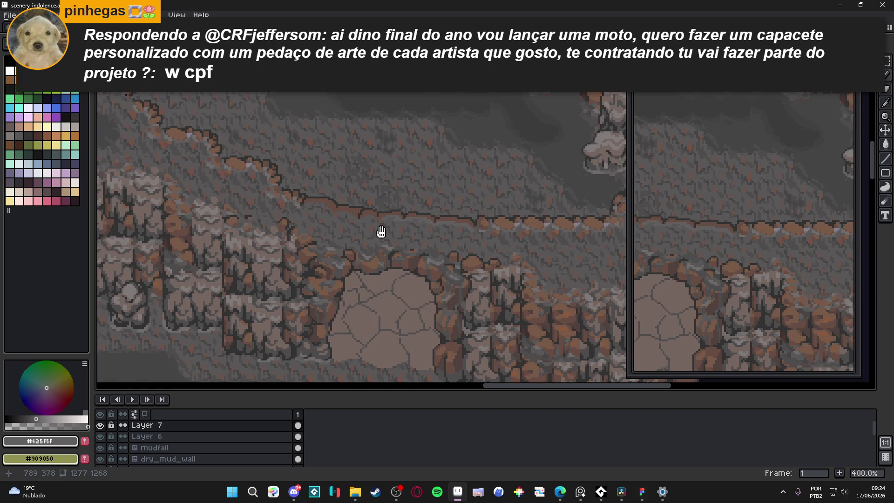
pyautogui.scroll(5, 381, 232)
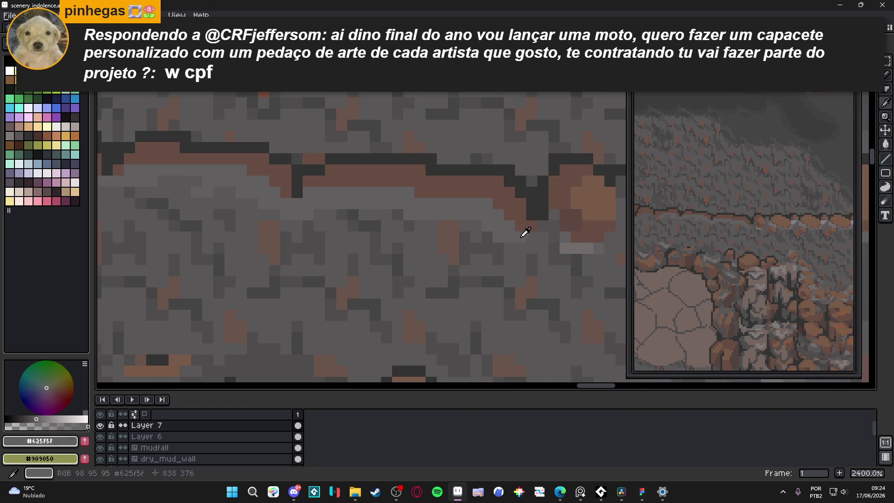
pyautogui.scroll(-2, 522, 232)
pyautogui.moveTo(466, 216); pyautogui.dragTo(443, 212)
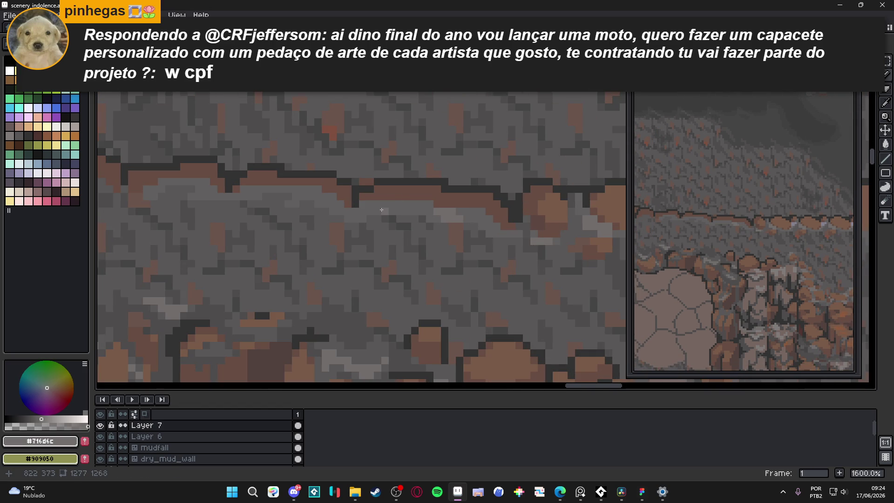
pyautogui.click(395, 211)
pyautogui.scroll(-6, 402, 210)
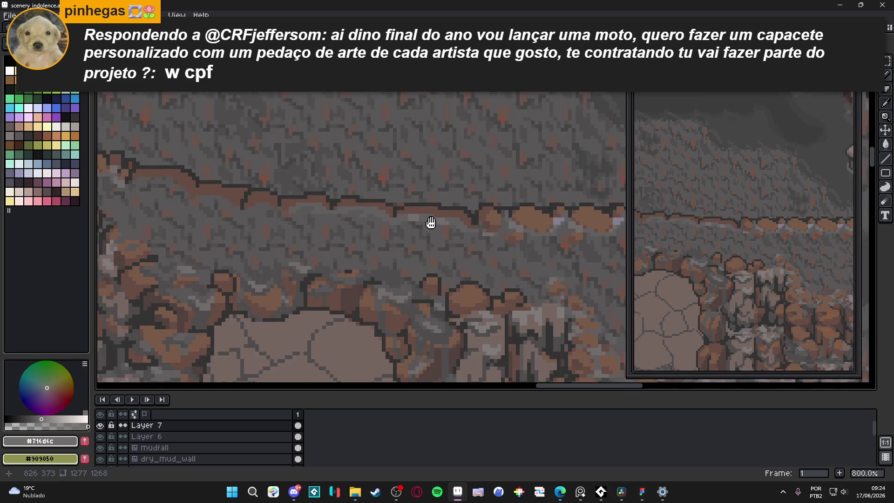
pyautogui.scroll(-1, 415, 202)
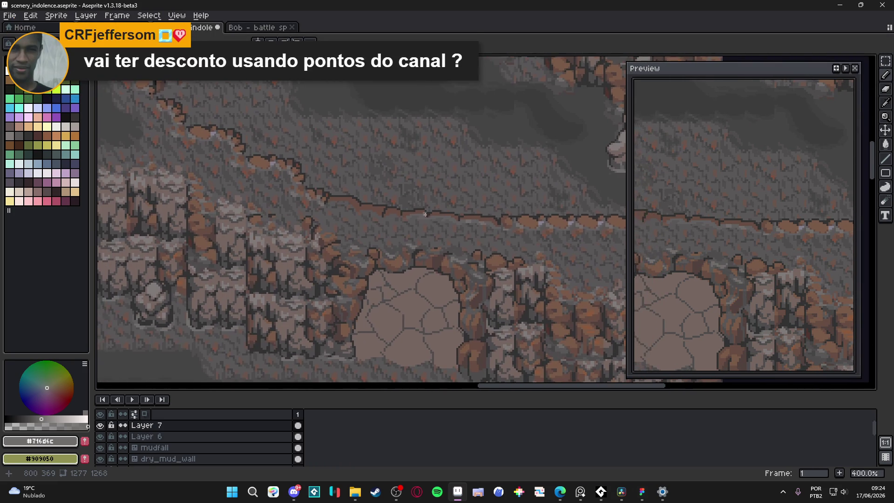
# Step: Save, then extend the light grey highlight rightward under the ledge crack
pyautogui.hotkey('ctrl', 's')
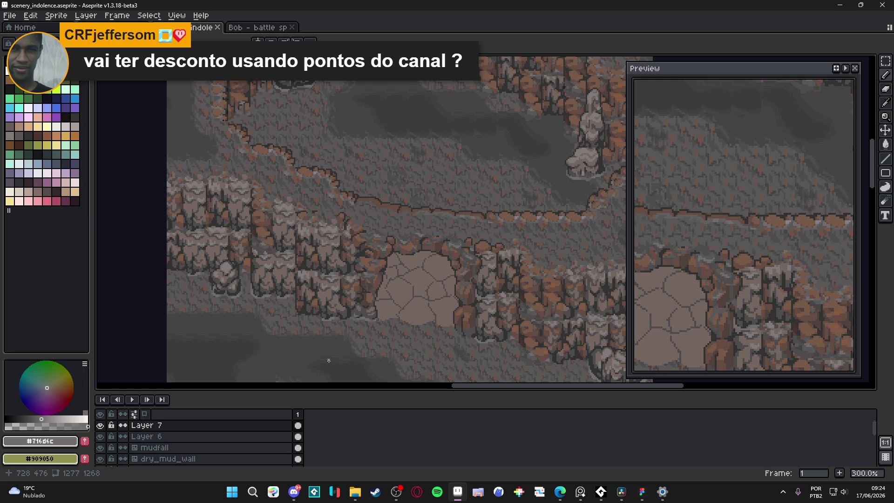
pyautogui.scroll(10, 405, 216)
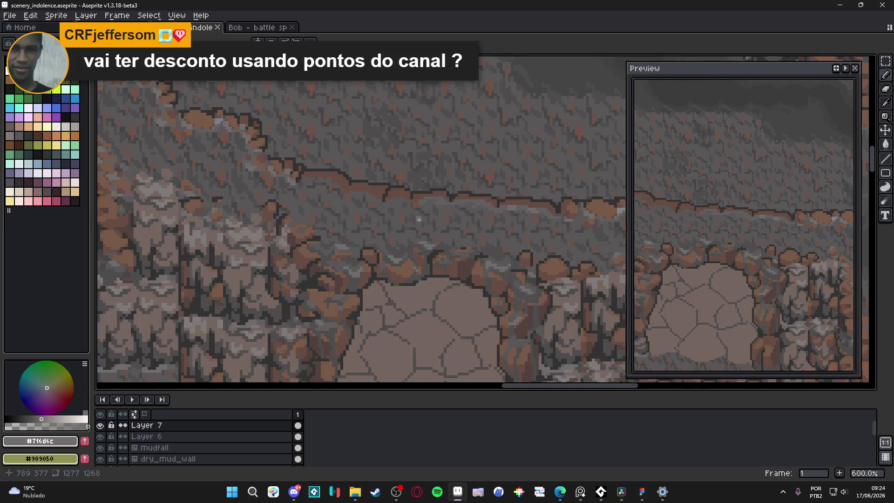
pyautogui.moveTo(372, 182)
pyautogui.mouseDown()
pyautogui.moveTo(393, 178)
pyautogui.moveTo(416, 191)
pyautogui.moveTo(432, 217)
pyautogui.mouseUp()
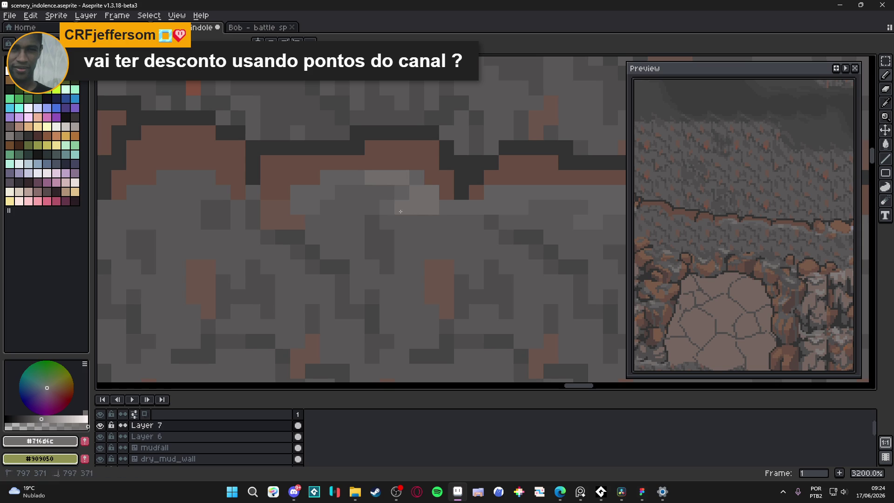
pyautogui.scroll(-4, 475, 207)
pyautogui.scroll(3, 475, 208)
pyautogui.moveTo(482, 209)
pyautogui.mouseDown()
pyautogui.moveTo(495, 208)
pyautogui.moveTo(427, 216)
pyautogui.mouseUp()
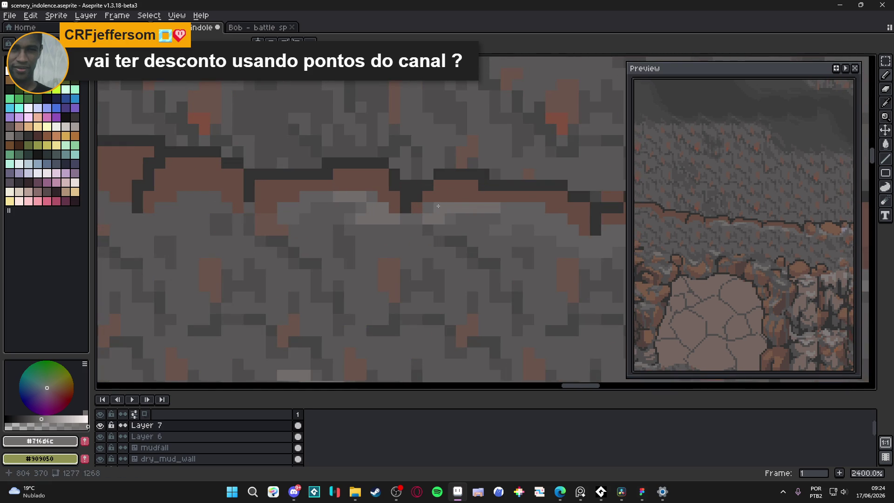
pyautogui.scroll(-6, 438, 206)
pyautogui.scroll(6, 424, 215)
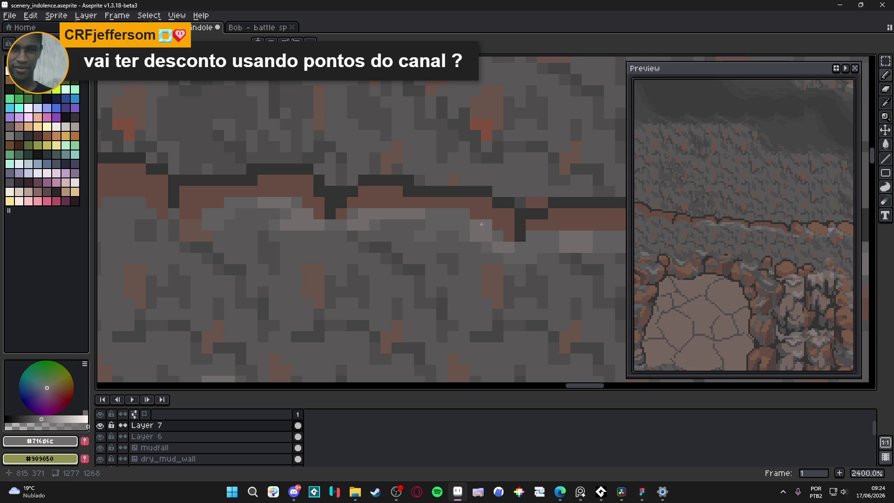
pyautogui.scroll(-7, 464, 222)
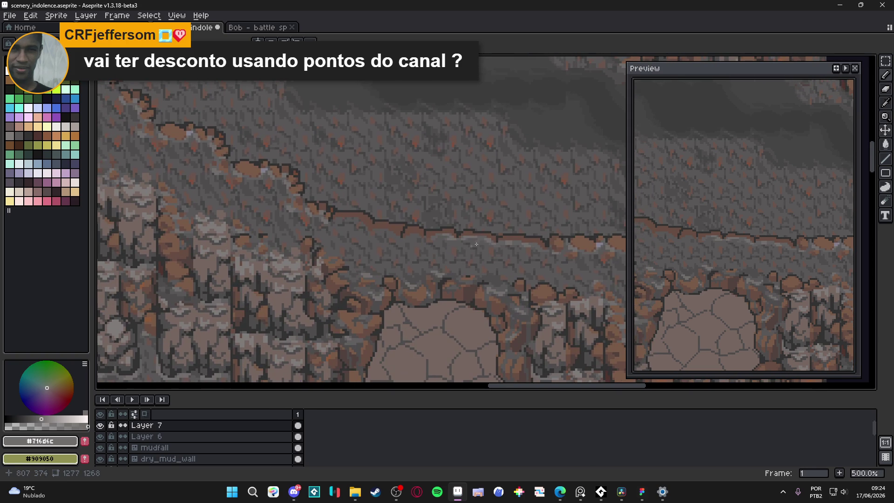
# Step: Save and retouch one rock-wall pixel with the wall's grey
pyautogui.hotkey('ctrl', 's')
pyautogui.scroll(4, 467, 246)
pyautogui.keyDown('alt'); pyautogui.click(440, 252); pyautogui.keyUp('alt')
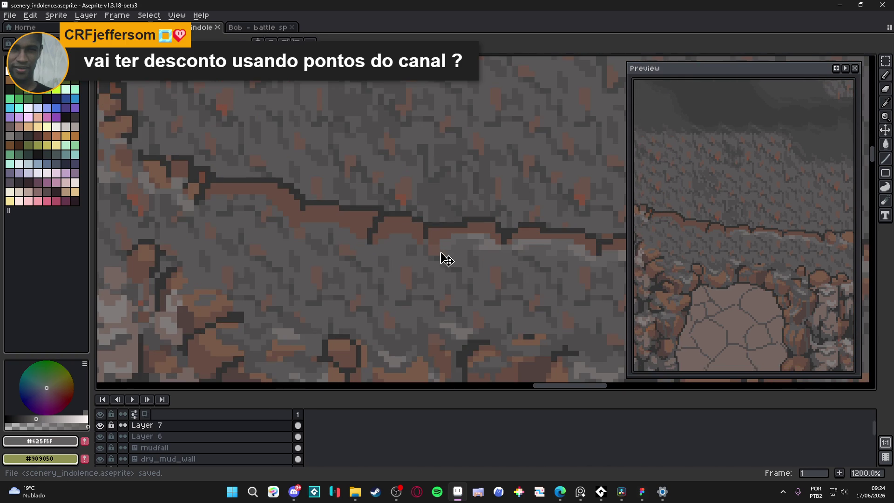
pyautogui.click(429, 243)
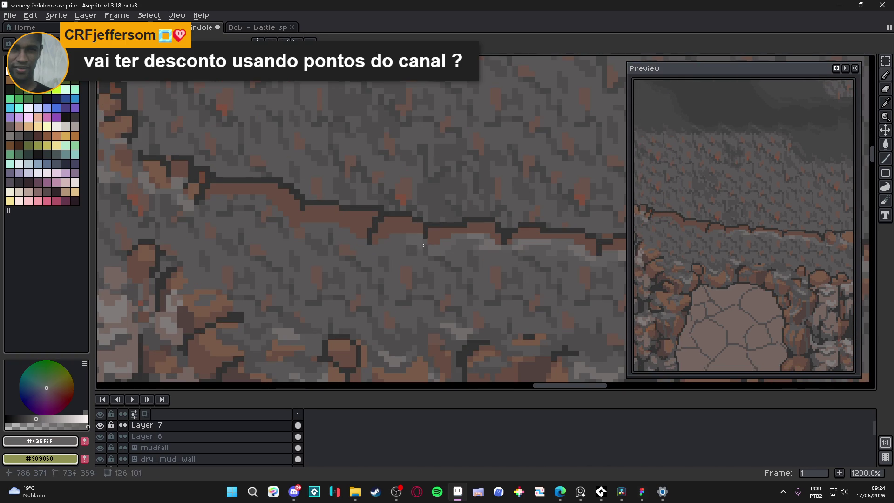
# Step: Add a lighter brown pixel on the ledge and save
pyautogui.hotkey('ctrl', 's')
pyautogui.scroll(-4, 421, 248)
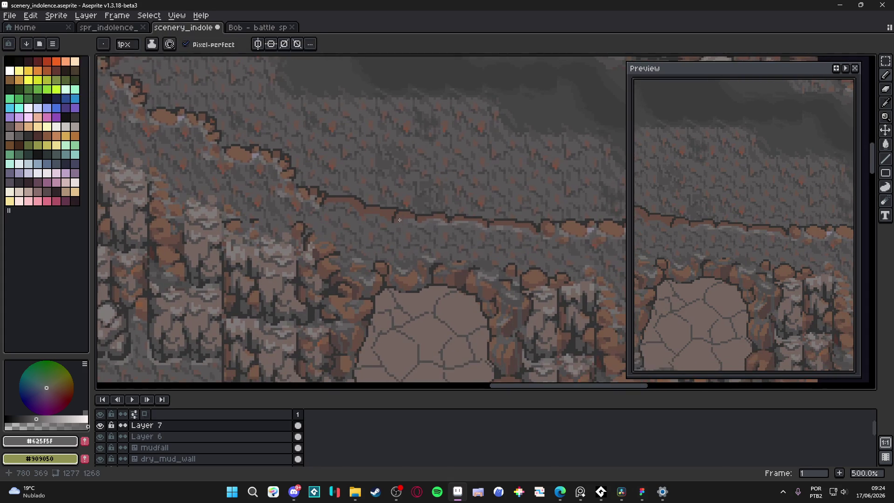
pyautogui.scroll(6, 406, 218)
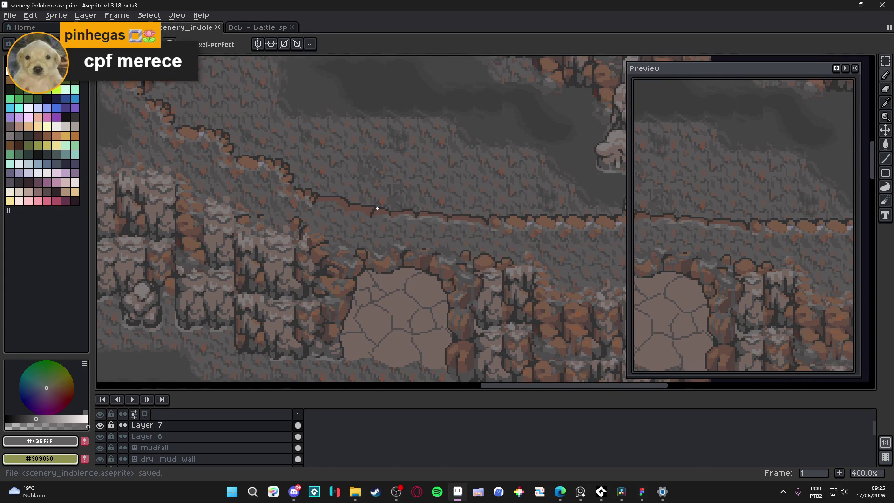
pyautogui.scroll(-6, 410, 225)
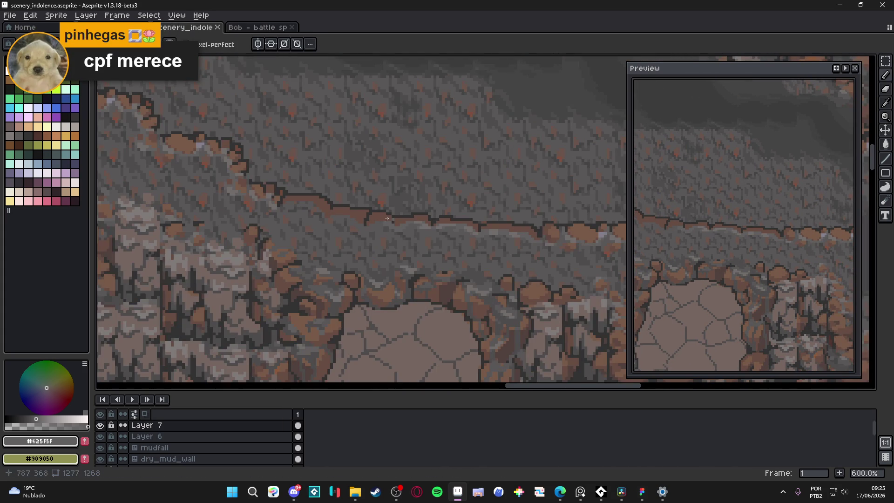
pyautogui.scroll(3, 317, 197)
pyautogui.keyDown('alt'); pyautogui.click(317, 197); pyautogui.keyUp('alt')
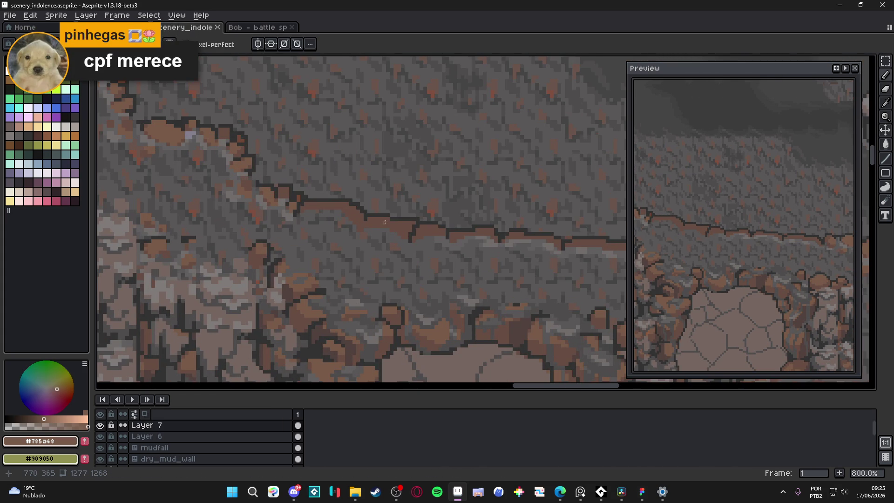
pyautogui.scroll(-1, 386, 221)
pyautogui.scroll(3, 515, 238)
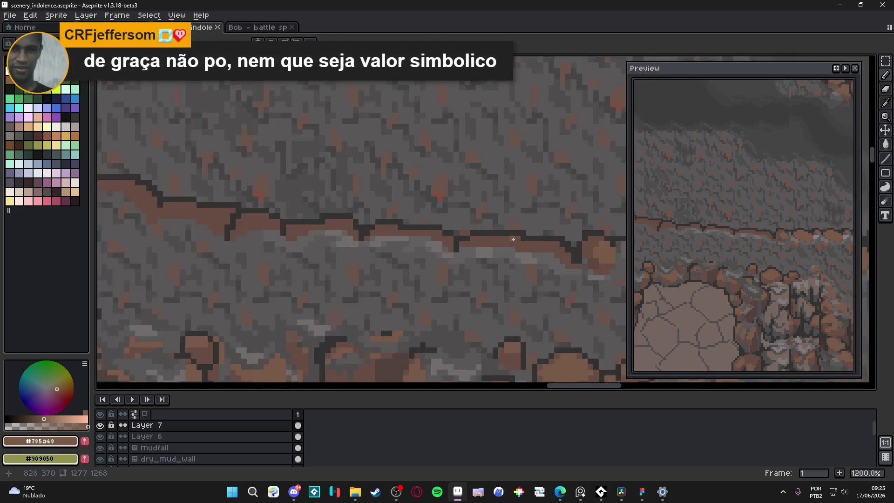
pyautogui.scroll(2, 515, 238)
pyautogui.click(514, 244)
pyautogui.scroll(-2, 520, 246)
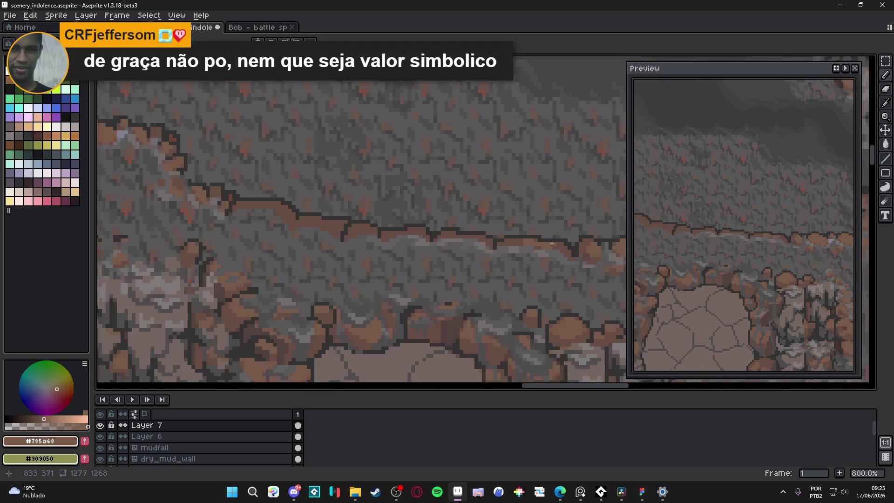
pyautogui.scroll(-3, 512, 243)
pyautogui.hotkey('ctrl', 's')
# Step: Paint more lighter brown pixels along the ledge edge above the entrance
pyautogui.moveTo(444, 214)
pyautogui.mouseDown()
pyautogui.moveTo(417, 186)
pyautogui.moveTo(447, 189)
pyautogui.mouseUp()
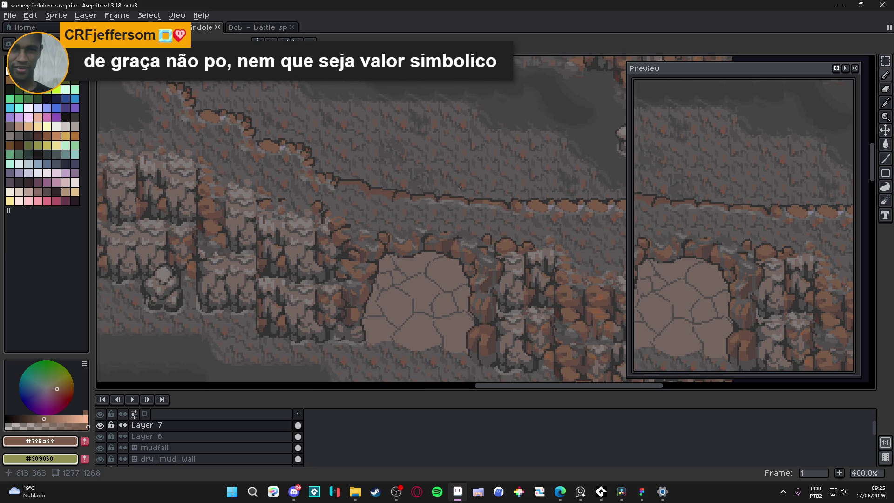
pyautogui.scroll(8, 444, 201)
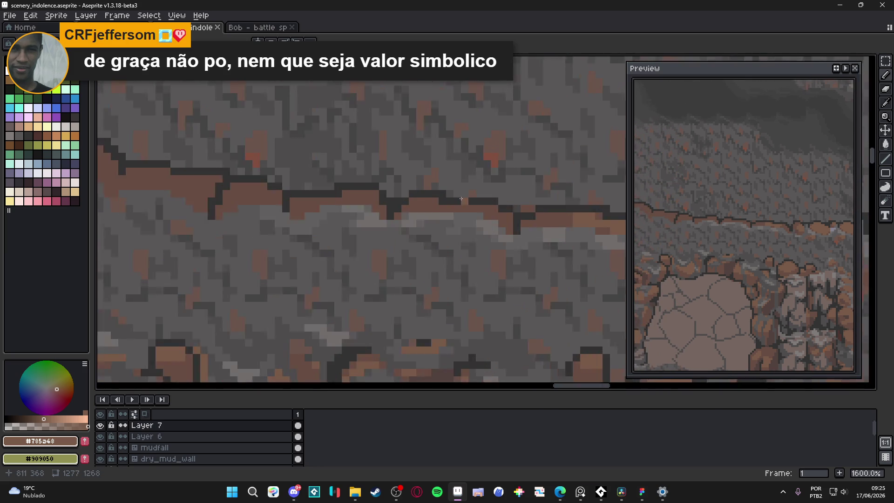
pyautogui.moveTo(426, 215)
pyautogui.mouseDown()
pyautogui.moveTo(472, 212)
pyautogui.moveTo(582, 244)
pyautogui.moveTo(429, 195)
pyautogui.mouseUp()
pyautogui.click(429, 217)
pyautogui.click(414, 221)
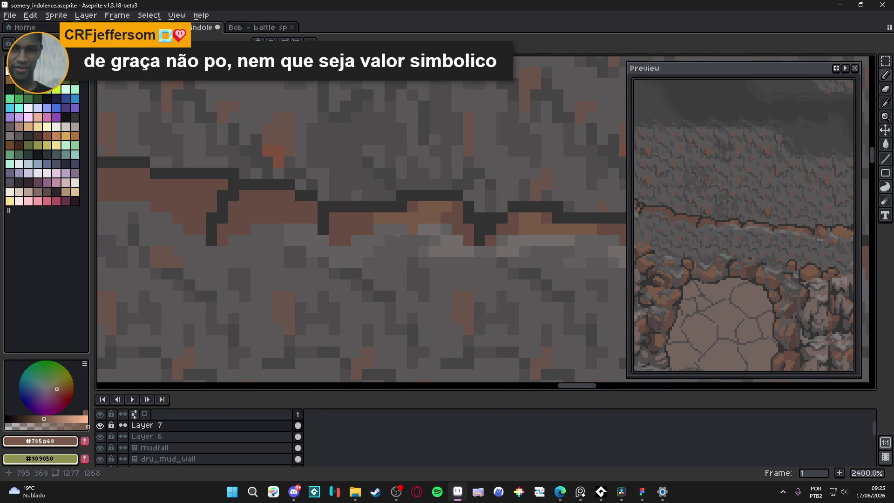
pyautogui.scroll(-2, 449, 232)
pyautogui.hotkey('alt', 'Tab')
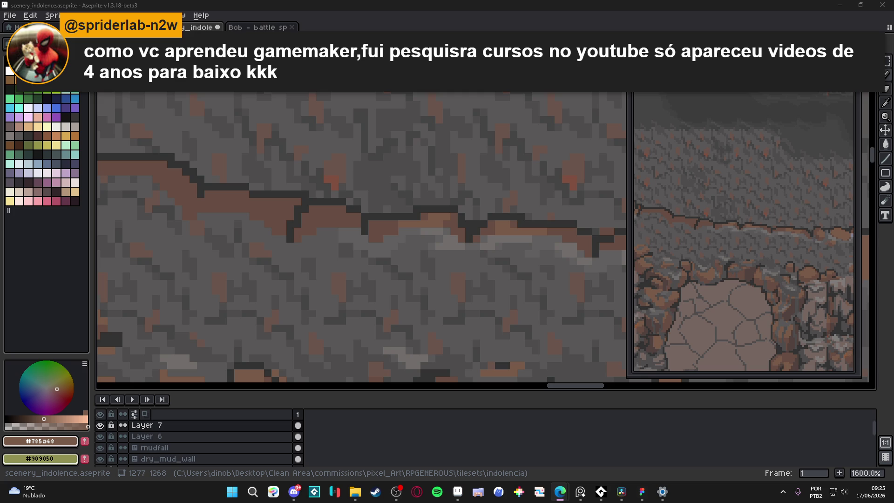
# Step: Paint a mid-grey pixel under the crack's left part, saving twice
pyautogui.moveTo(333, 218); pyautogui.dragTo(392, 241)
pyautogui.keyDown('alt'); pyautogui.click(408, 256); pyautogui.keyUp('alt')
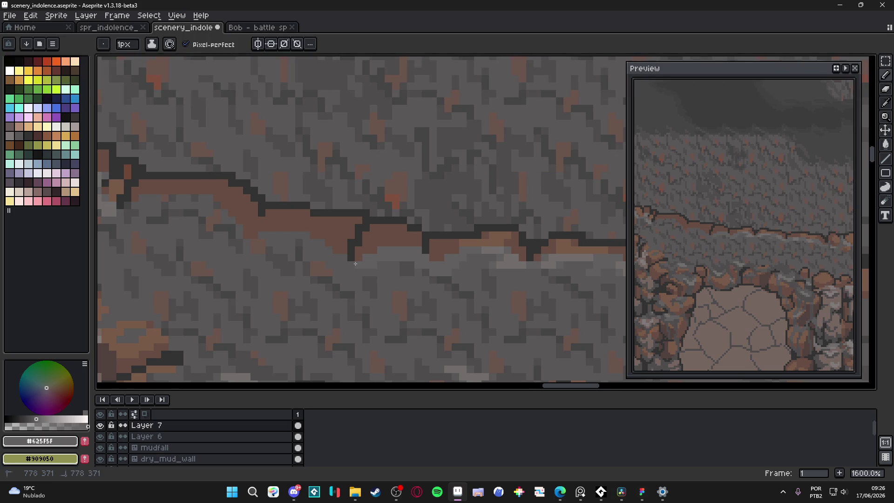
pyautogui.scroll(-1, 361, 260)
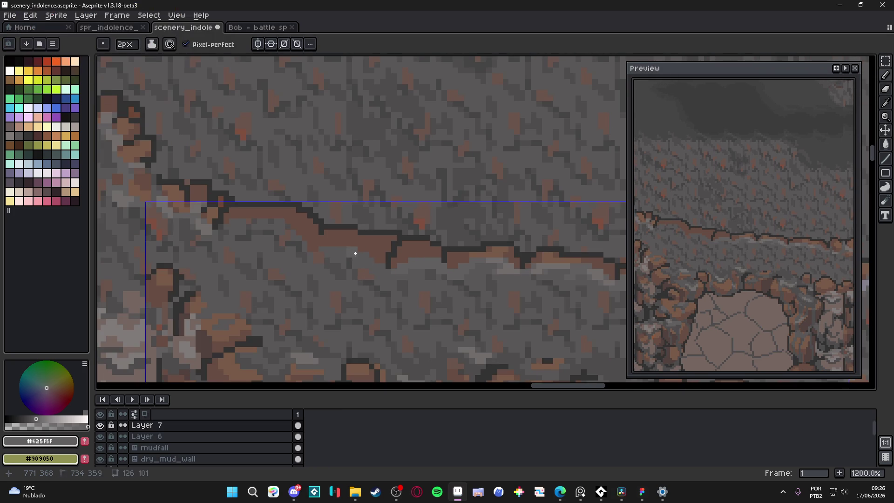
pyautogui.scroll(3, 351, 253)
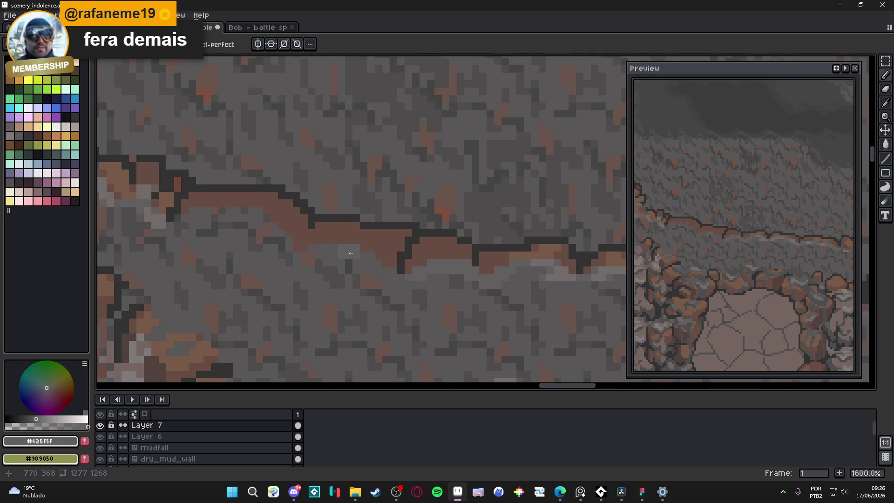
pyautogui.moveTo(373, 217)
pyautogui.mouseDown()
pyautogui.moveTo(370, 242)
pyautogui.moveTo(300, 235)
pyautogui.moveTo(384, 253)
pyautogui.mouseUp()
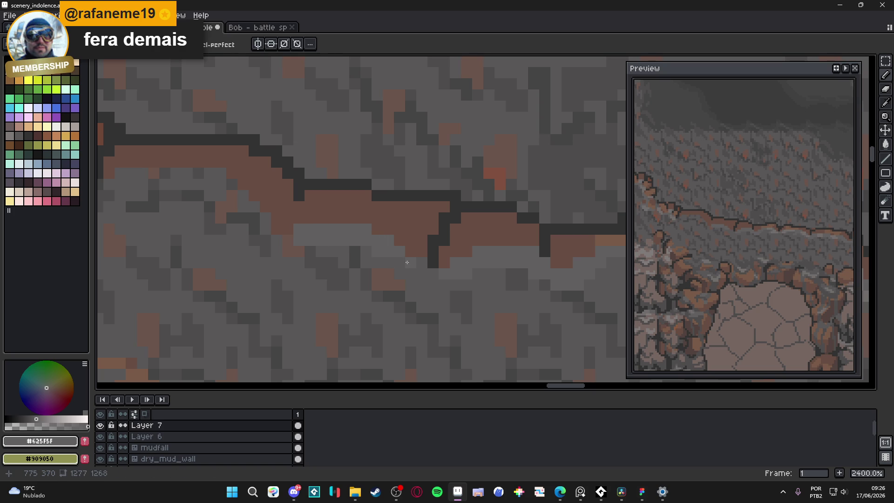
pyautogui.scroll(-5, 415, 271)
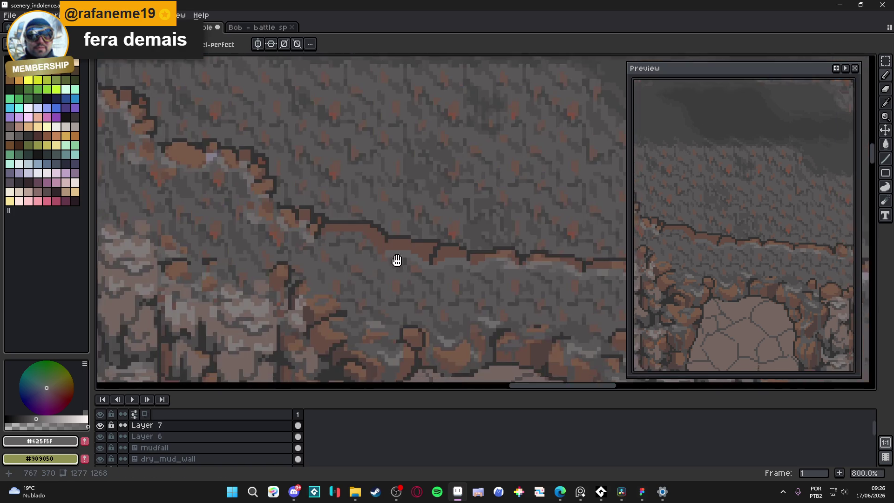
pyautogui.scroll(4, 389, 265)
pyautogui.hotkey('ctrl', 's')
pyautogui.scroll(1, 383, 218)
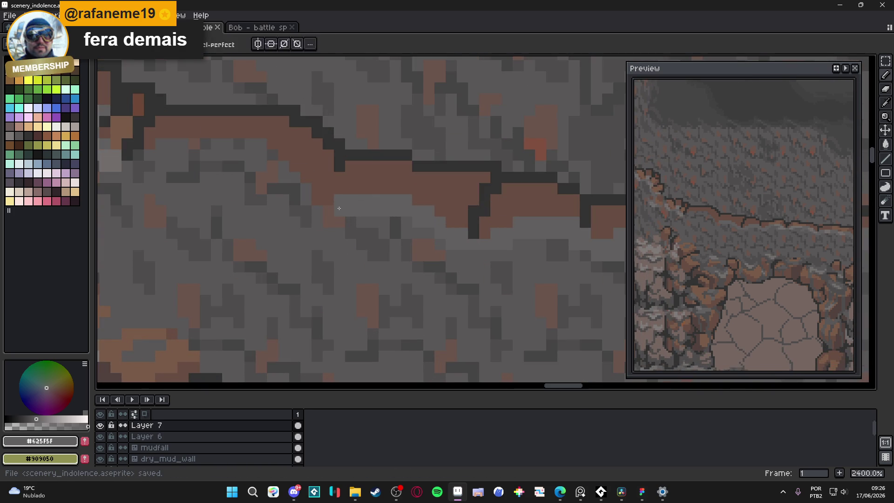
pyautogui.click(313, 190)
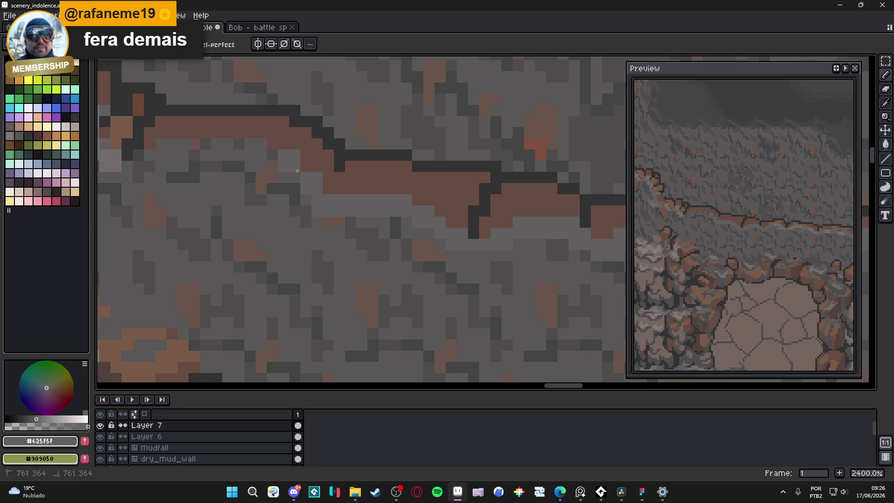
pyautogui.scroll(-1, 316, 180)
pyautogui.scroll(1, 316, 180)
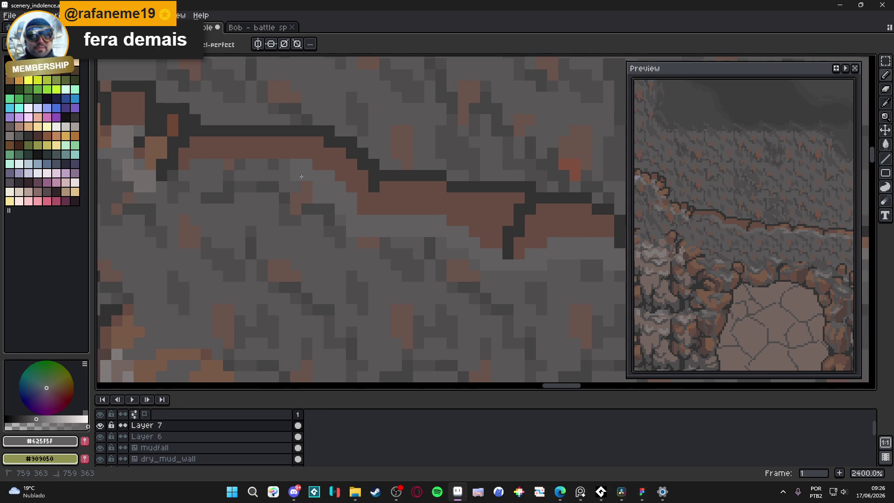
pyautogui.hscroll(-5, 305, 177)
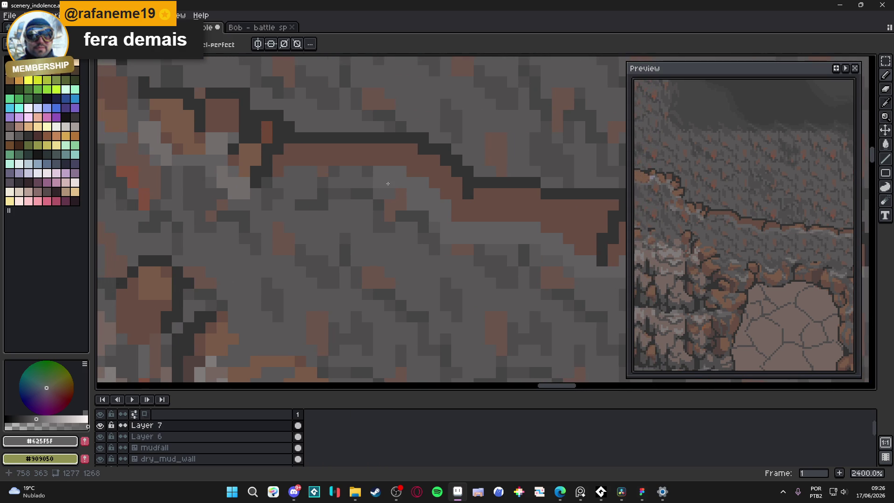
pyautogui.hotkey('ctrl', 's')
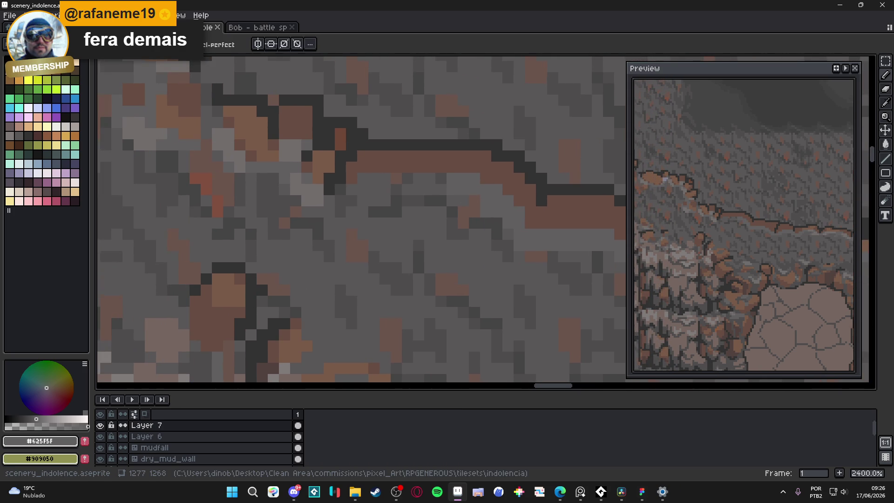
# Step: Paint grey along the crack's lower edge plus a short dark grey line beneath it
pyautogui.moveTo(433, 185)
pyautogui.mouseDown()
pyautogui.moveTo(351, 179)
pyautogui.moveTo(342, 201)
pyautogui.mouseUp()
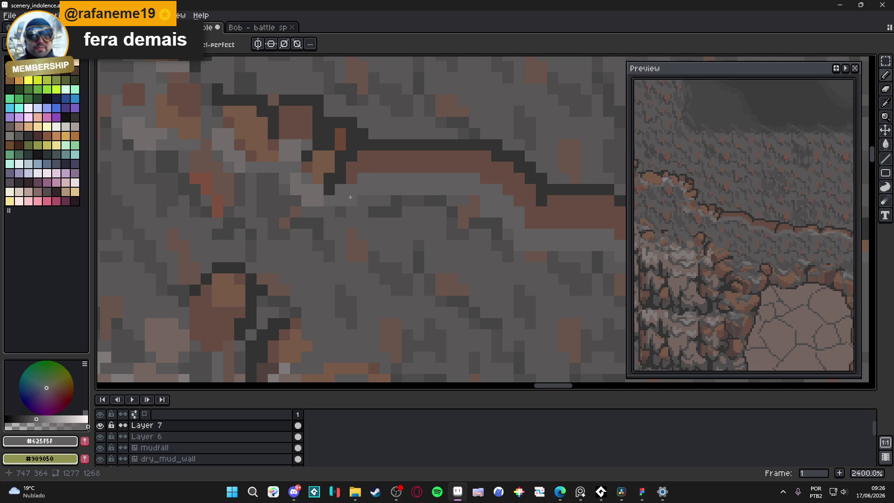
pyautogui.scroll(-3, 341, 200)
pyautogui.scroll(3, 369, 200)
pyautogui.keyDown('alt'); pyautogui.click(369, 200); pyautogui.keyUp('alt')
pyautogui.keyDown('shift'); pyautogui.click(395, 191); pyautogui.keyUp('shift')
pyautogui.scroll(-3, 424, 211)
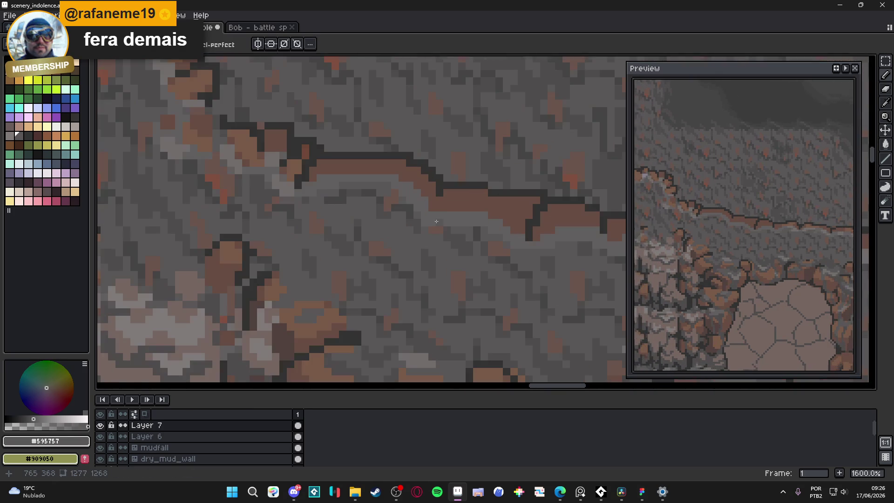
pyautogui.keyDown('alt'); pyautogui.click(452, 212); pyautogui.keyUp('alt')
pyautogui.scroll(-3, 453, 212)
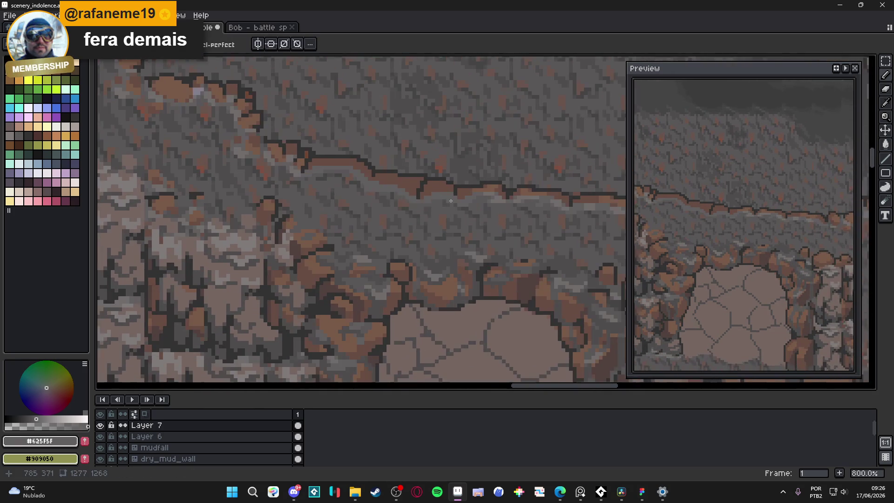
pyautogui.scroll(3, 500, 193)
pyautogui.keyDown('alt'); pyautogui.click(500, 193); pyautogui.keyUp('alt')
# Step: Paint light grey highlight pixels beneath the right part of the crack
pyautogui.scroll(3, 382, 191)
pyautogui.moveTo(382, 190); pyautogui.dragTo(410, 180)
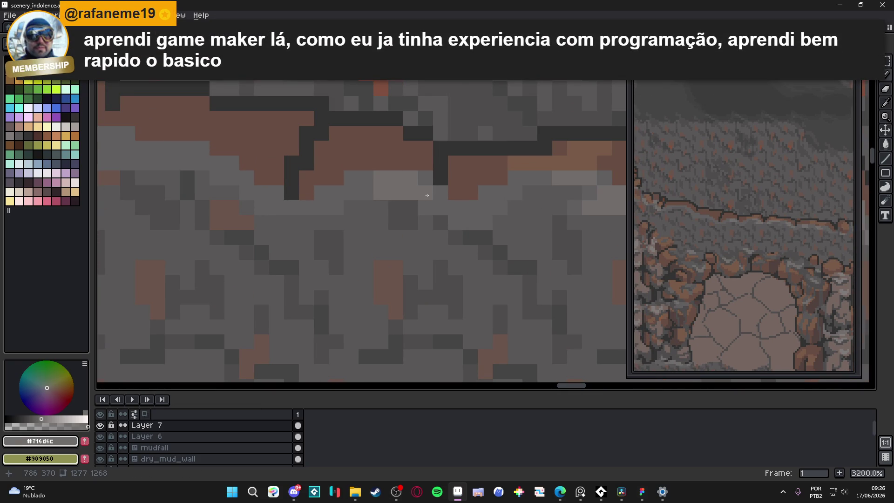
pyautogui.click(455, 193)
pyautogui.scroll(1, 447, 201)
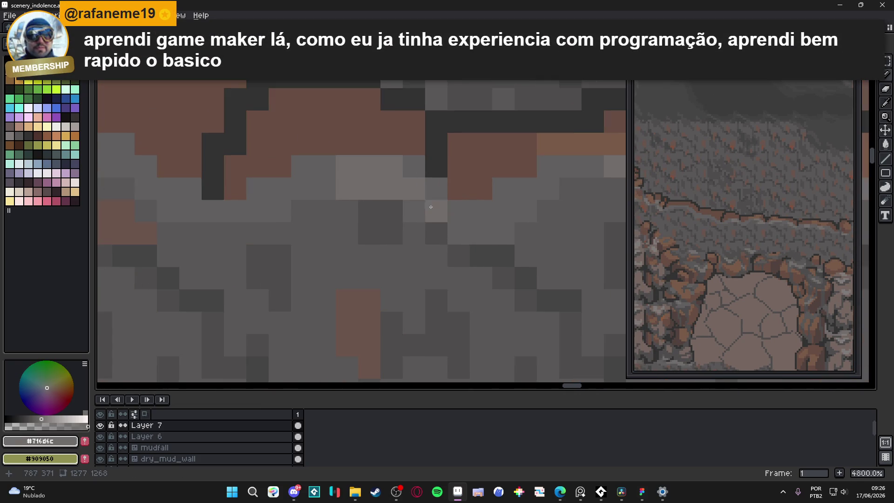
pyautogui.moveTo(436, 211); pyautogui.dragTo(458, 211)
pyautogui.click(324, 188)
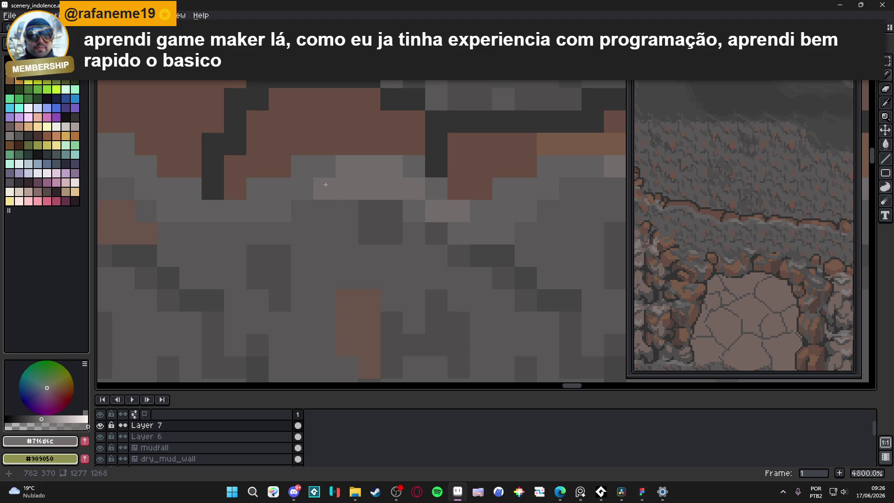
pyautogui.click(324, 166)
pyautogui.click(303, 188)
pyautogui.click(281, 189)
# Step: Extend the light grey highlight leftward along the crack's underside
pyautogui.scroll(-1, 290, 190)
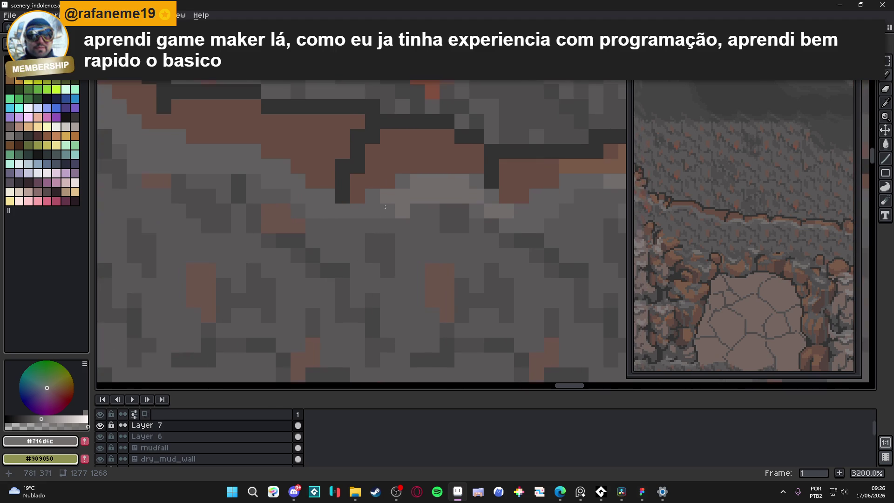
pyautogui.click(238, 161)
pyautogui.click(254, 166)
pyautogui.click(269, 166)
pyautogui.click(209, 166)
pyautogui.click(200, 157)
pyautogui.click(208, 165)
pyautogui.click(213, 151)
# Step: Lighten five more pixels just below the crack edge
pyautogui.scroll(1, 243, 169)
pyautogui.click(296, 213)
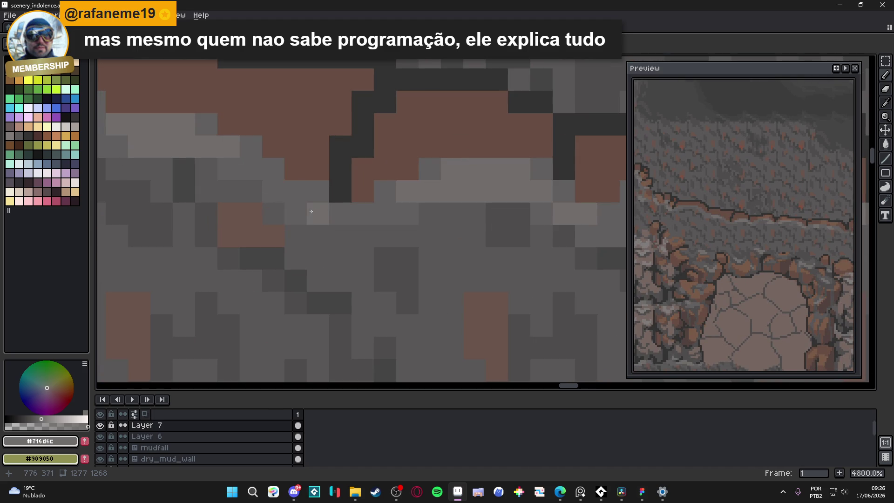
pyautogui.click(311, 199)
pyautogui.click(296, 191)
pyautogui.click(318, 214)
pyautogui.click(338, 214)
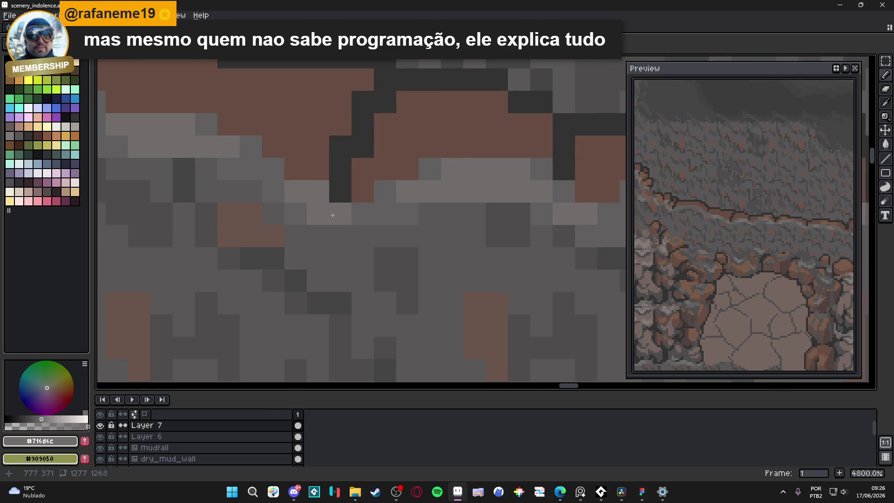
pyautogui.scroll(-7, 330, 232)
pyautogui.scroll(2, 327, 215)
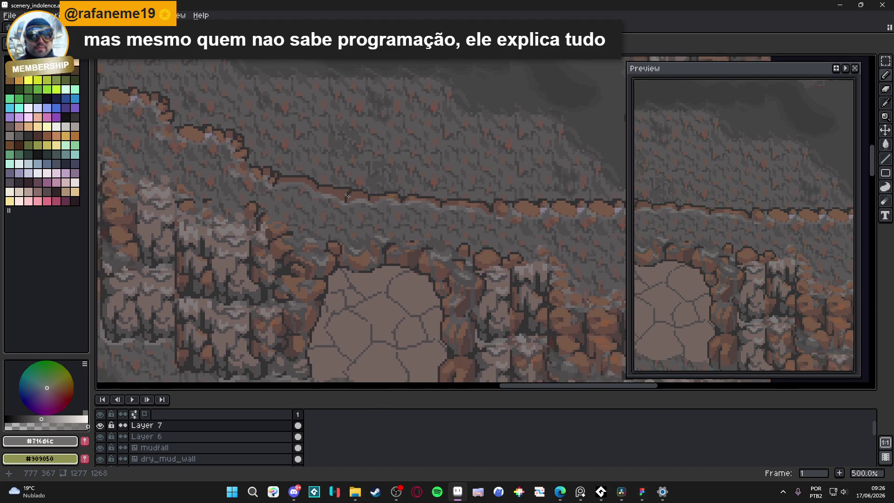
pyautogui.scroll(1, 354, 210)
pyautogui.scroll(2, 370, 208)
pyautogui.scroll(1, 370, 208)
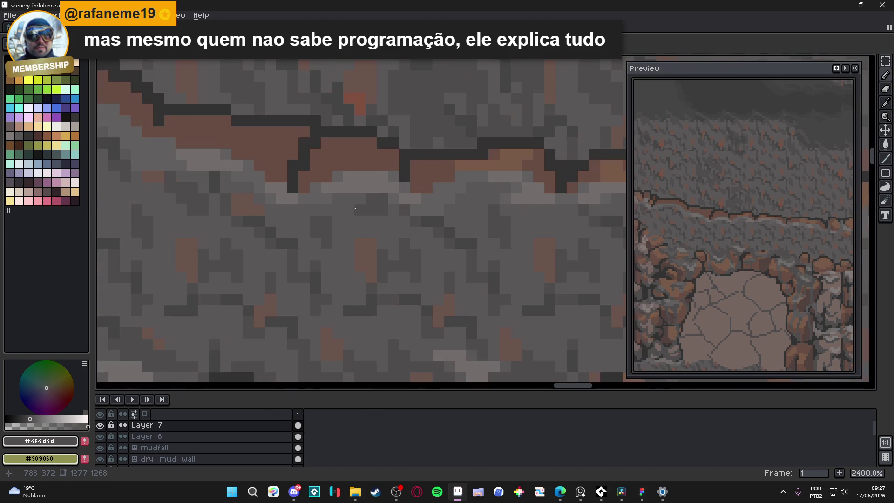
pyautogui.scroll(-2, 326, 205)
pyautogui.scroll(2, 335, 205)
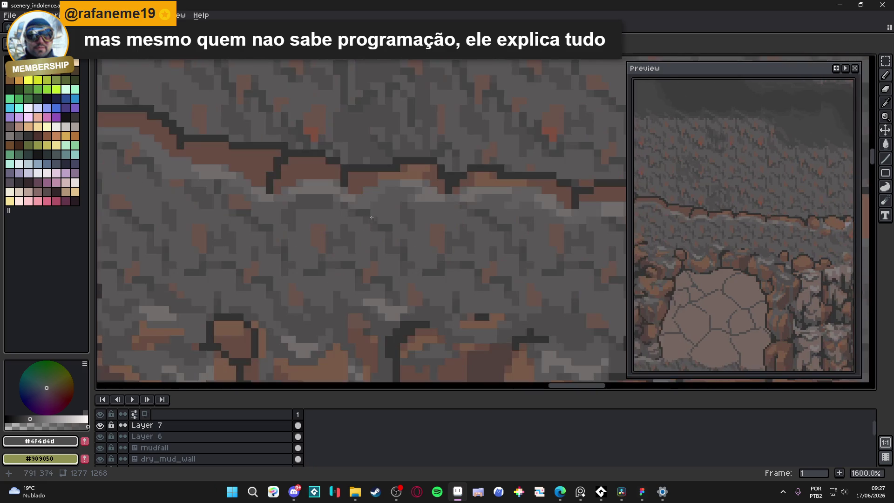
pyautogui.scroll(-2, 342, 197)
pyautogui.scroll(2, 333, 200)
pyautogui.scroll(-5, 333, 199)
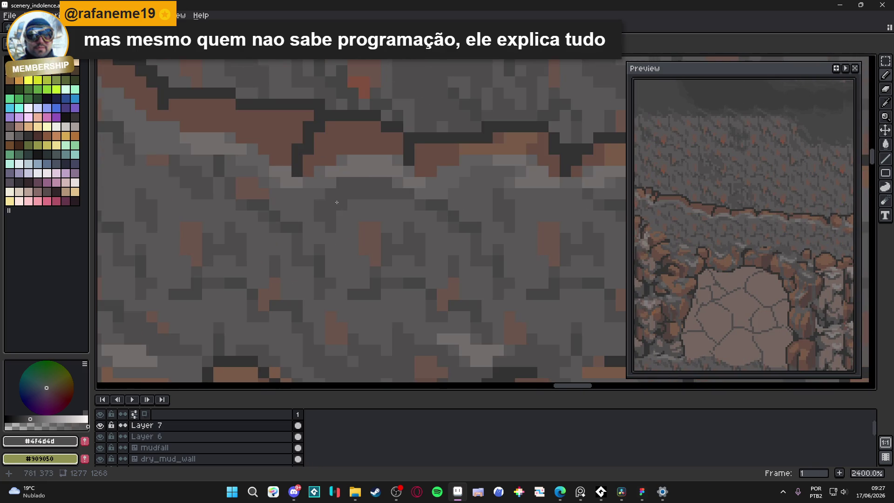
pyautogui.scroll(5, 383, 212)
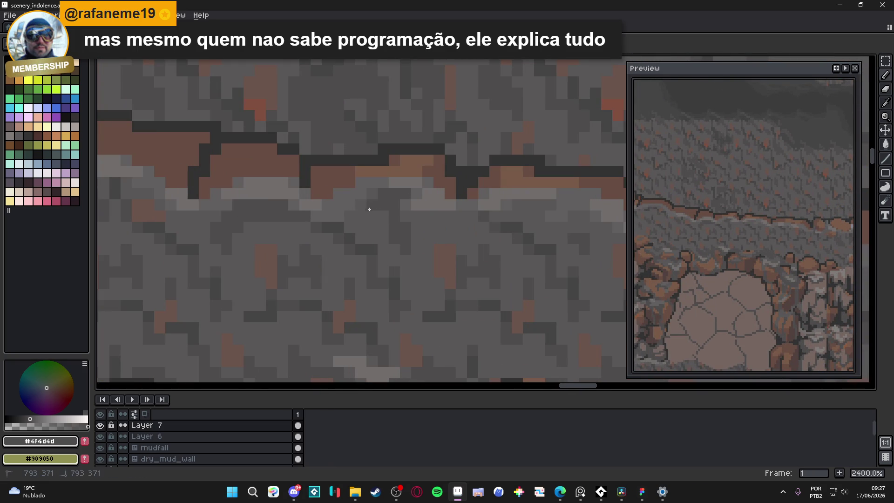
pyautogui.scroll(-4, 373, 213)
pyautogui.scroll(5, 410, 258)
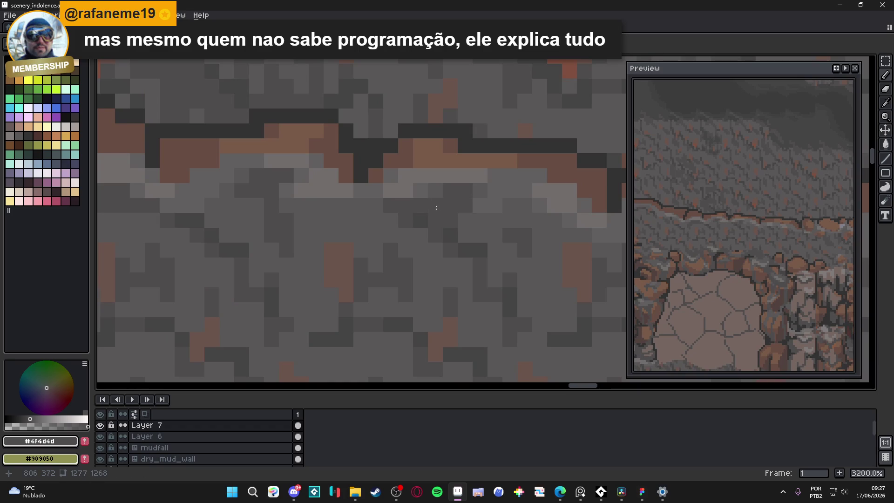
pyautogui.scroll(-5, 441, 222)
pyautogui.scroll(-4, 426, 216)
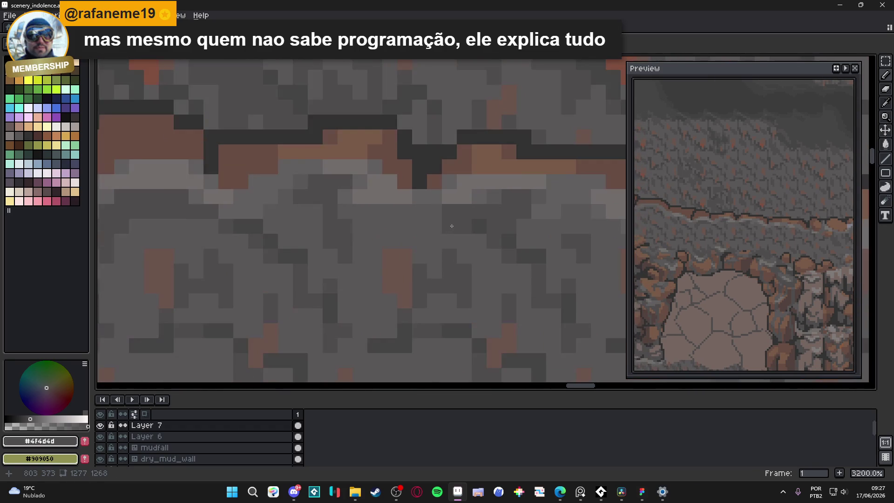
pyautogui.scroll(-1, 424, 230)
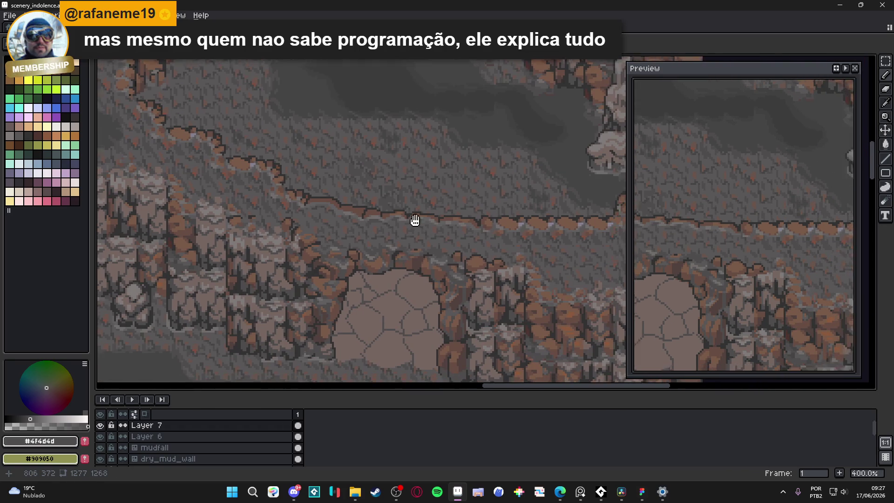
# Step: Save the scene file with the new crack highlights
pyautogui.hotkey('ctrl', 's')
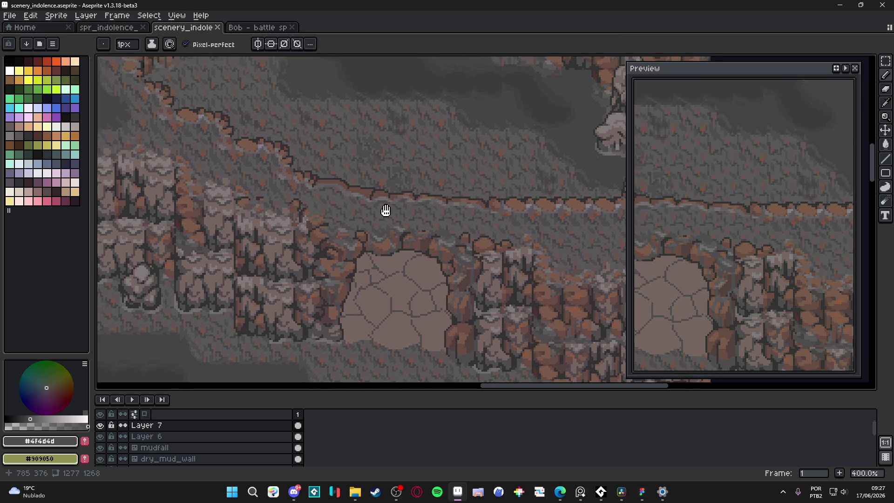
pyautogui.hotkey('ctrl', 's')
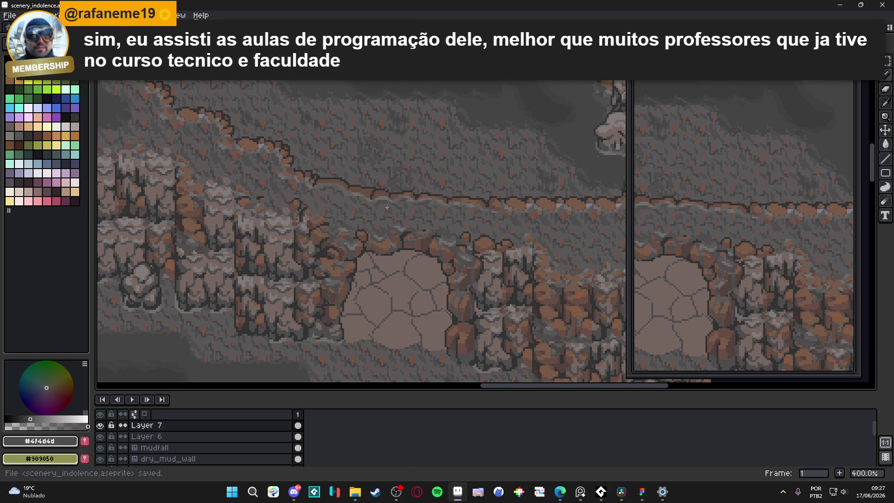
pyautogui.scroll(2, 353, 202)
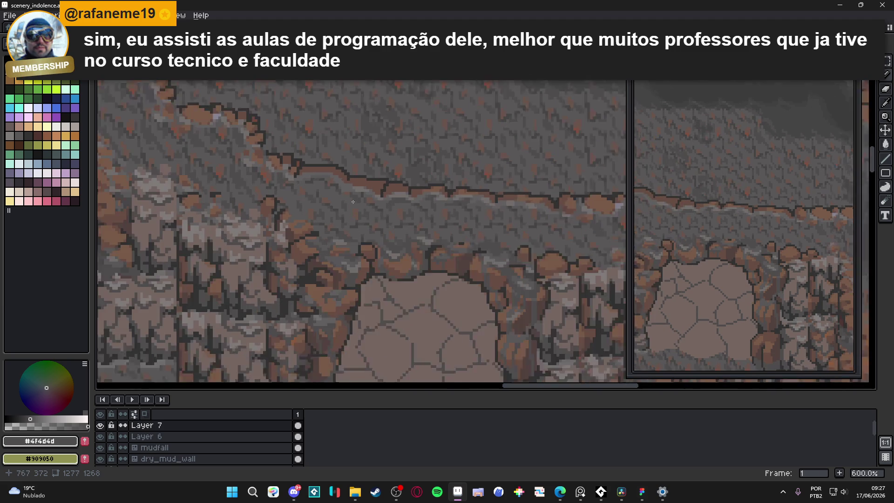
pyautogui.scroll(-2, 353, 201)
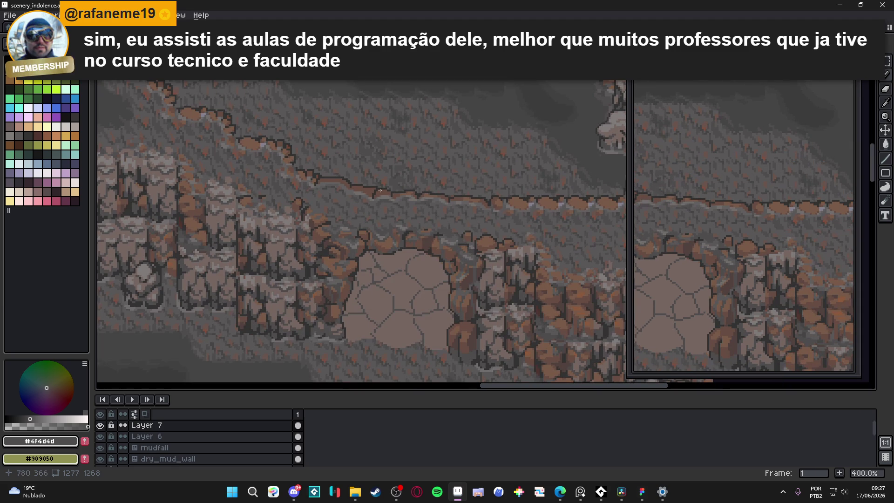
pyautogui.scroll(6, 371, 212)
# Step: Paint a few grey #595757 pixels along the ledge and save
pyautogui.keyDown('alt'); pyautogui.click(350, 211); pyautogui.keyUp('alt')
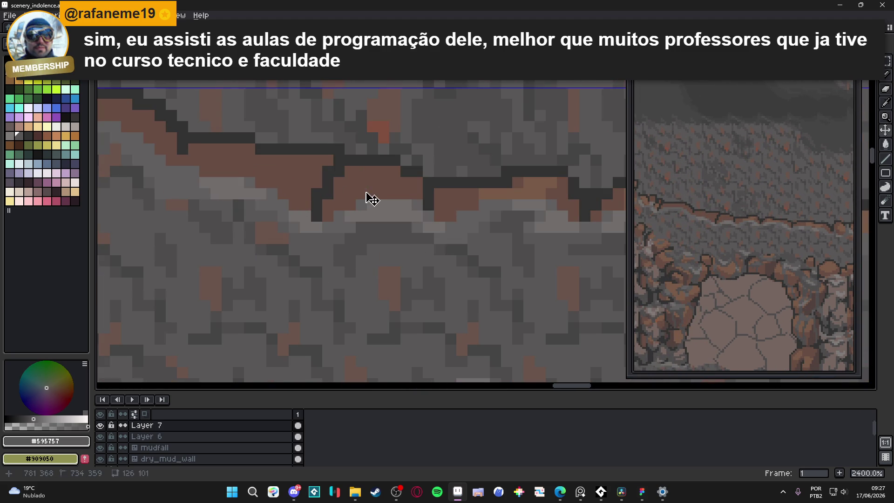
pyautogui.moveTo(352, 197); pyautogui.dragTo(362, 185)
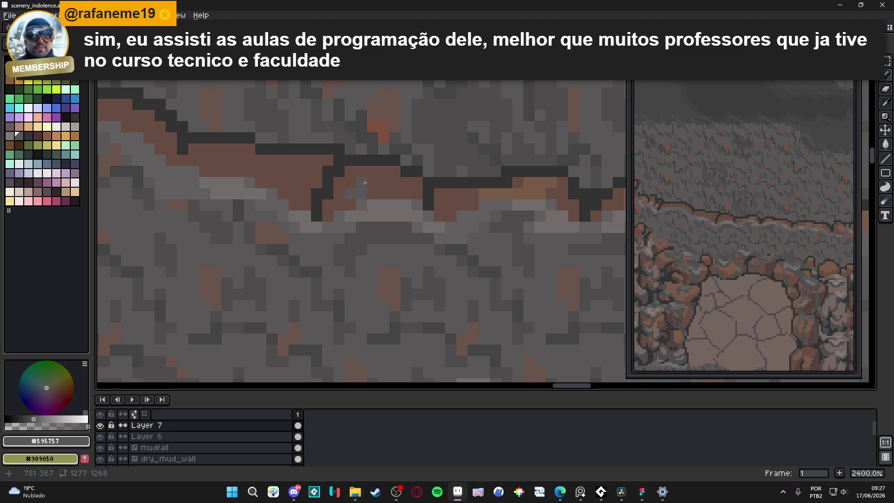
pyautogui.scroll(-3, 381, 184)
pyautogui.scroll(3, 370, 184)
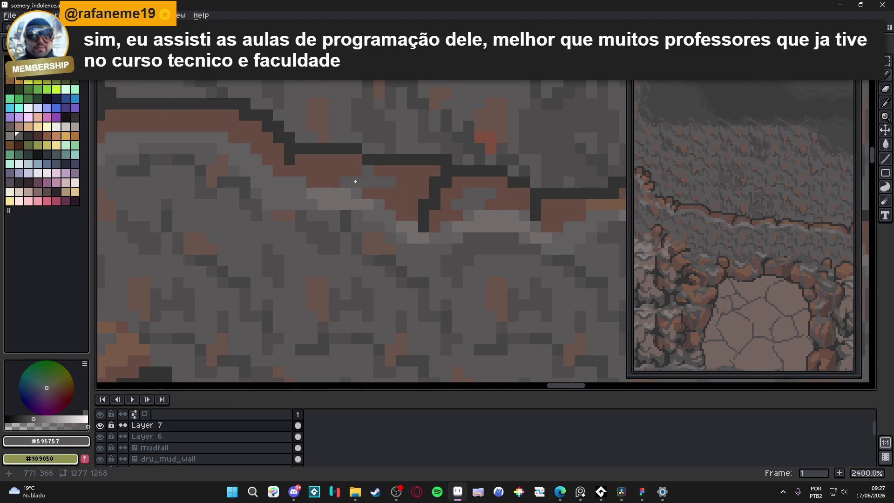
pyautogui.keyDown('alt'); pyautogui.click(341, 182); pyautogui.keyUp('alt')
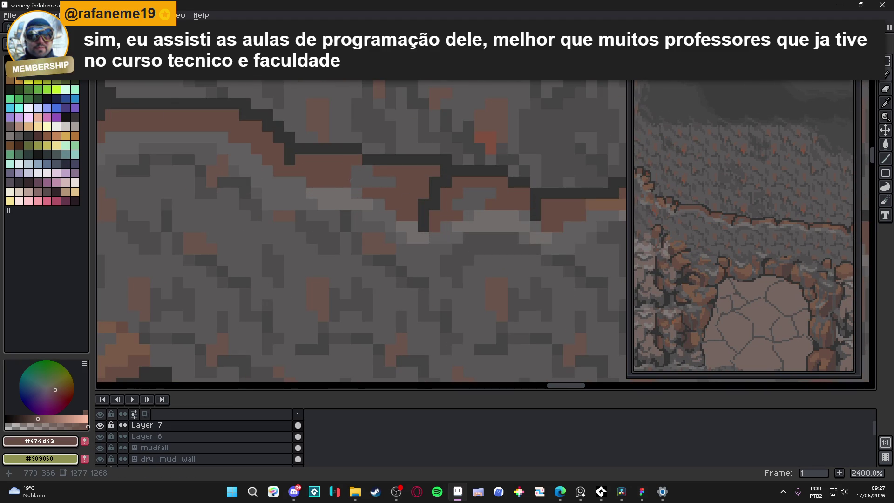
pyautogui.keyDown('alt'); pyautogui.click(387, 185); pyautogui.keyUp('alt')
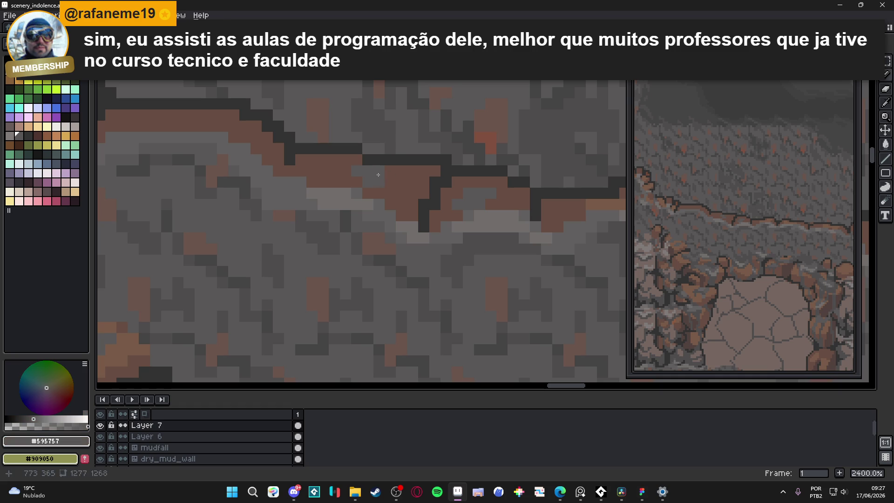
pyautogui.hotkey('ctrl', 's')
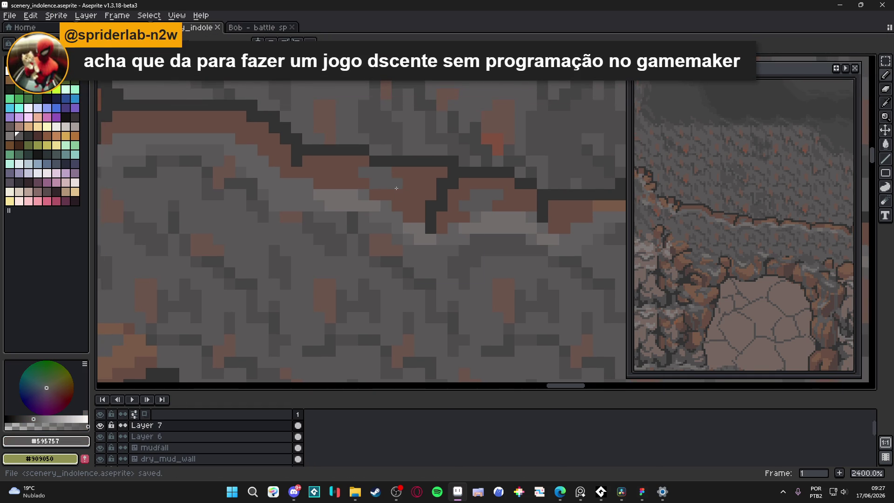
# Step: Add a lighter-brown stroke along the ledge, then undo the last touch-up
pyautogui.scroll(-5, 396, 188)
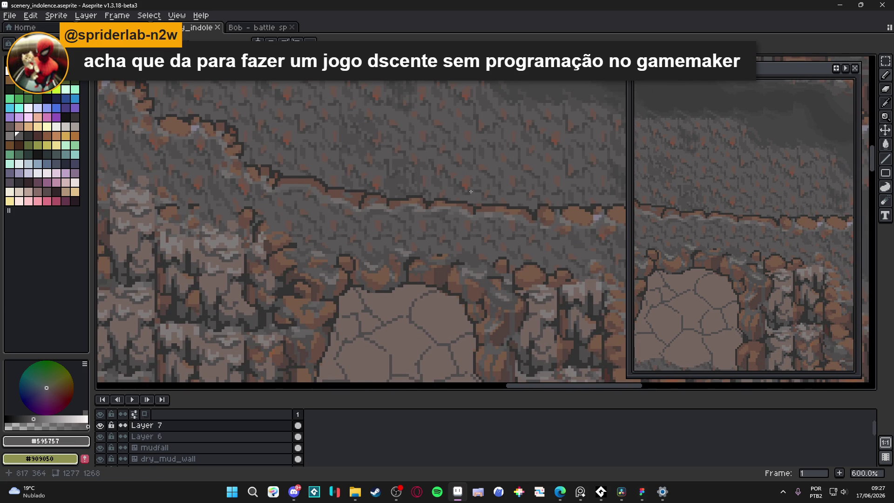
pyautogui.scroll(5, 470, 203)
pyautogui.keyDown('alt'); pyautogui.click(423, 202); pyautogui.keyUp('alt')
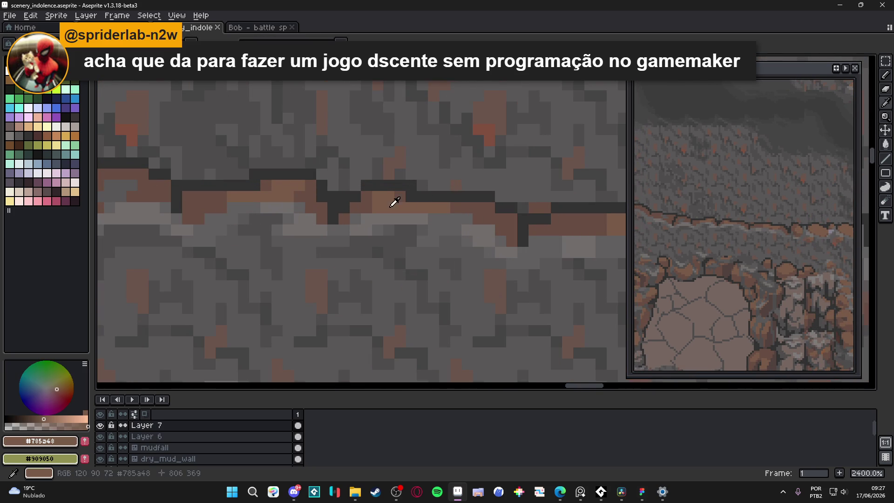
pyautogui.moveTo(371, 206); pyautogui.dragTo(455, 203)
pyautogui.keyDown('alt'); pyautogui.click(454, 204); pyautogui.keyUp('alt')
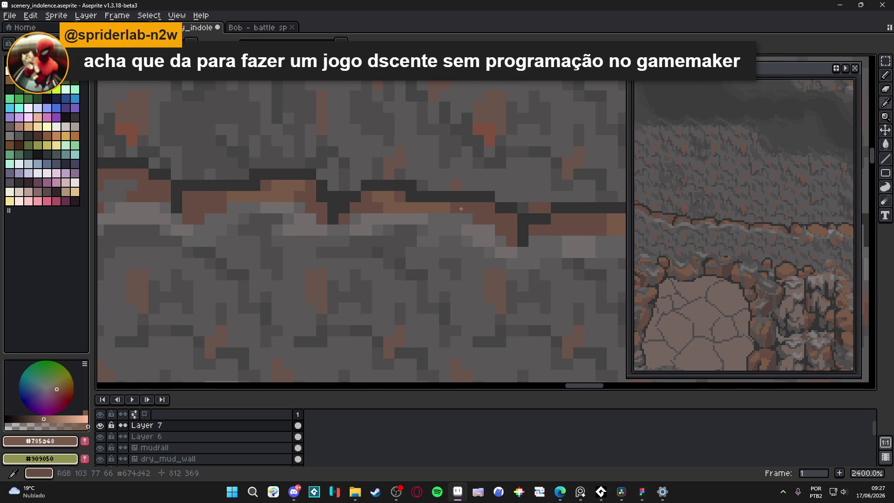
pyautogui.click(489, 219)
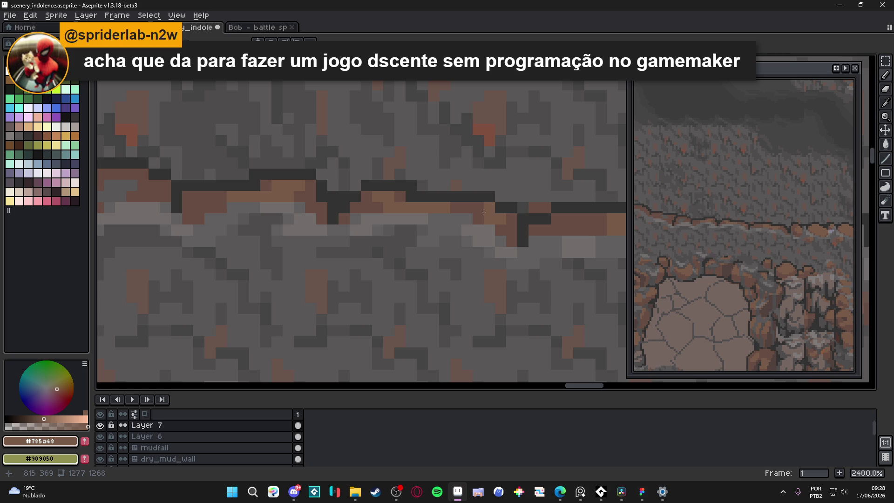
pyautogui.scroll(-6, 475, 212)
pyautogui.hotkey('ctrl', 'z')
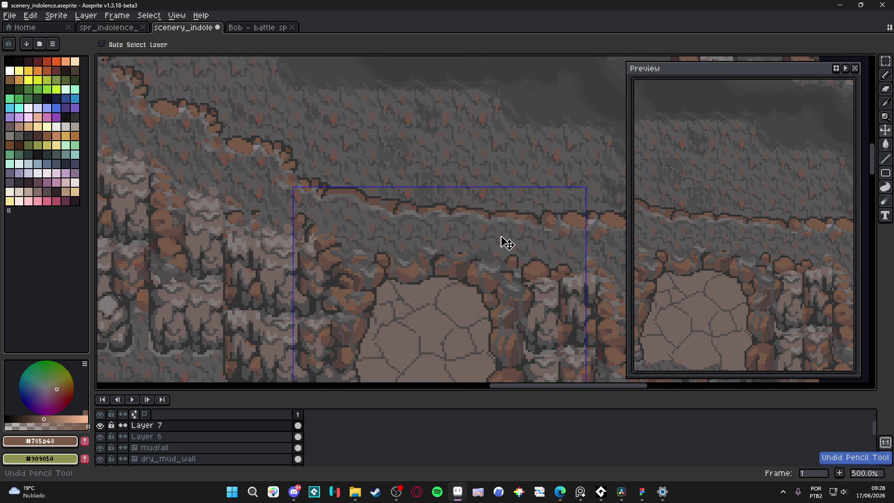
# Step: Try a lighter-brown repaint of the ledge, undo it, and save
pyautogui.hotkey('ctrl', 's')
pyautogui.scroll(6, 387, 204)
pyautogui.moveTo(356, 209); pyautogui.dragTo(344, 196)
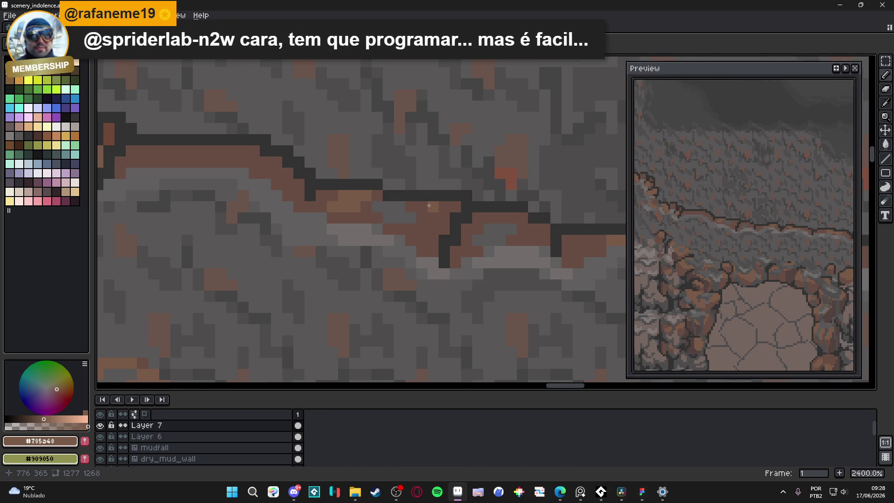
pyautogui.scroll(-7, 438, 223)
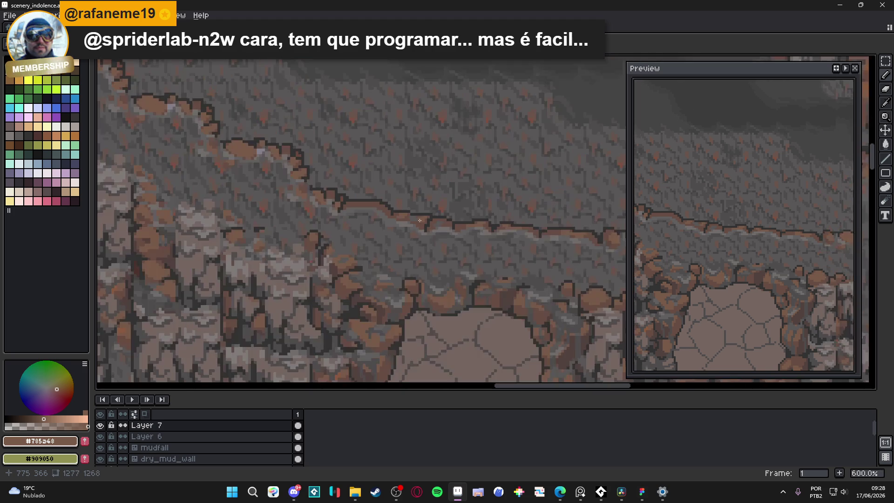
pyautogui.hotkey('ctrl', 'z')
pyautogui.scroll(7, 347, 221)
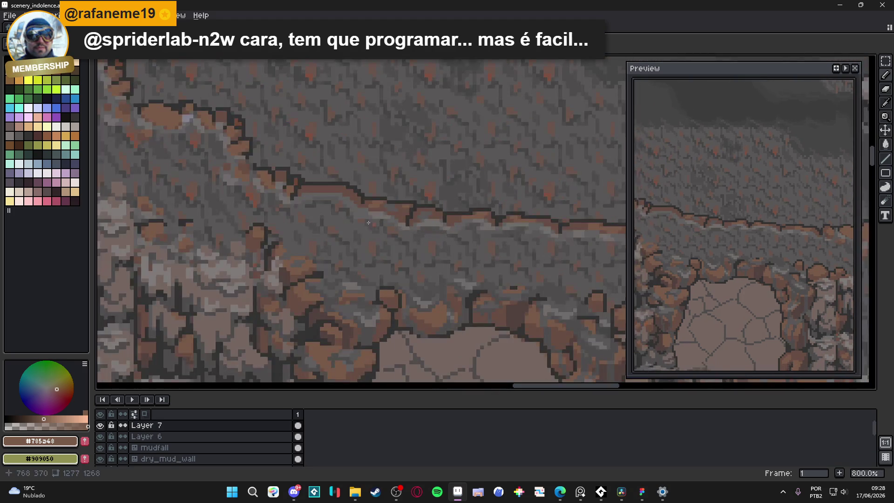
pyautogui.hotkey('ctrl', 's')
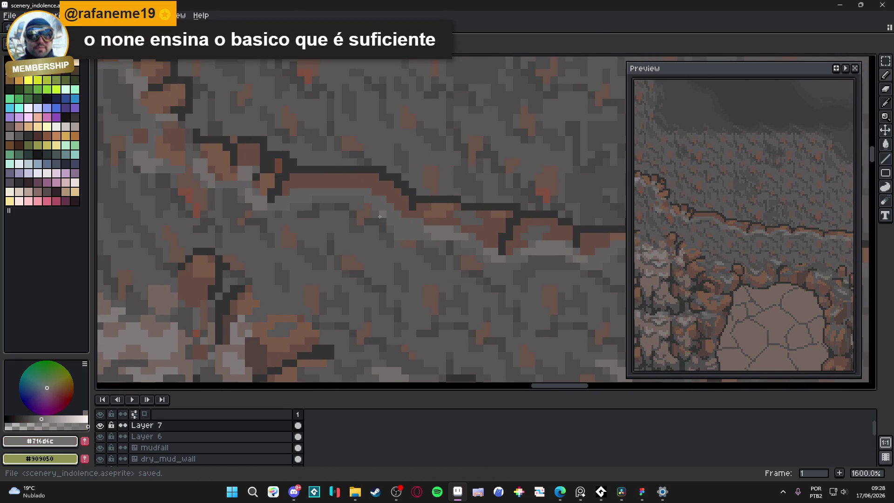
# Step: Dot light-grey highlight pixels along the underside of the ledge and save
pyautogui.scroll(3, 365, 203)
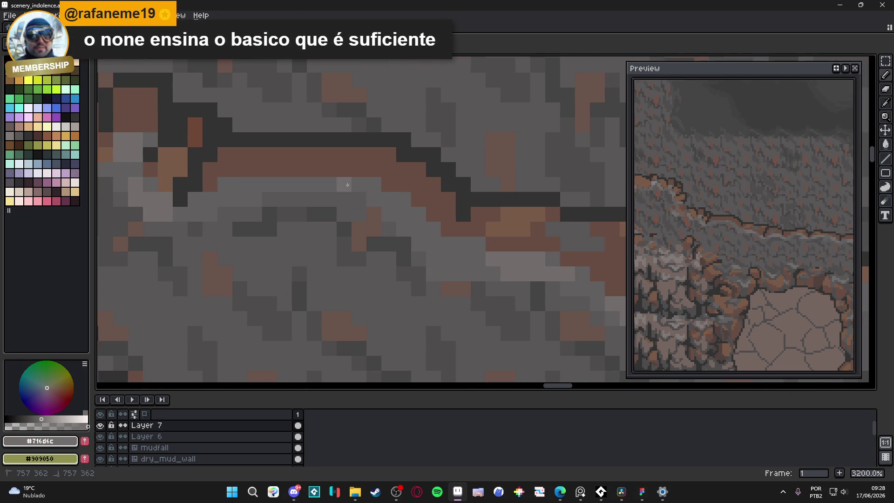
pyautogui.moveTo(389, 198); pyautogui.dragTo(403, 199)
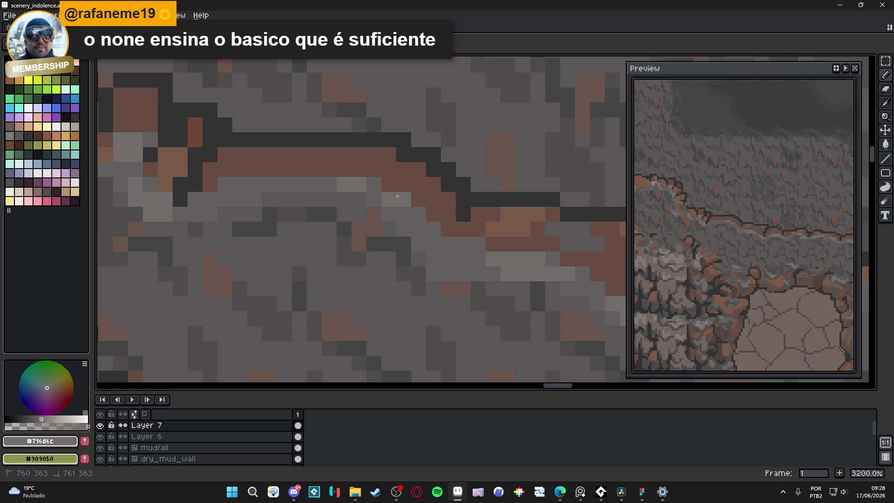
pyautogui.click(374, 184)
pyautogui.click(389, 184)
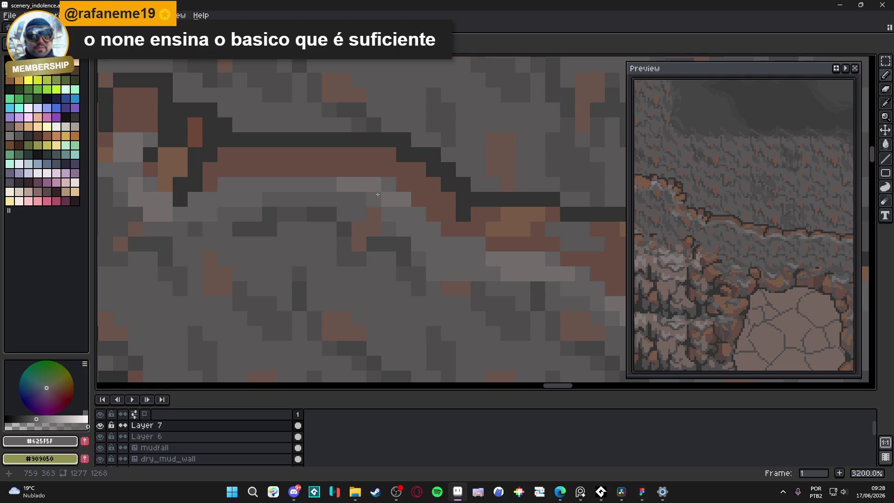
pyautogui.click(329, 184)
pyautogui.click(270, 184)
pyautogui.click(255, 184)
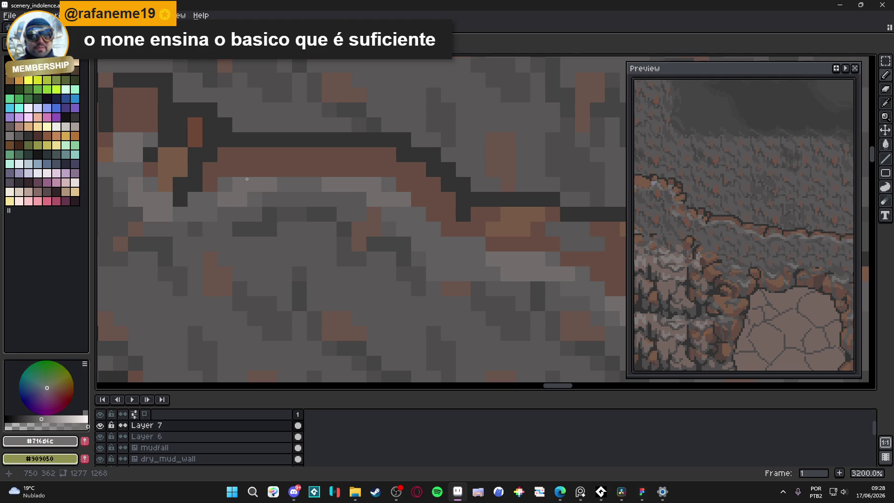
pyautogui.scroll(-6, 303, 206)
pyautogui.hotkey('ctrl', 's')
# Step: Sample the dark grey #4f4d4d from the rock and save the file
pyautogui.scroll(4, 284, 196)
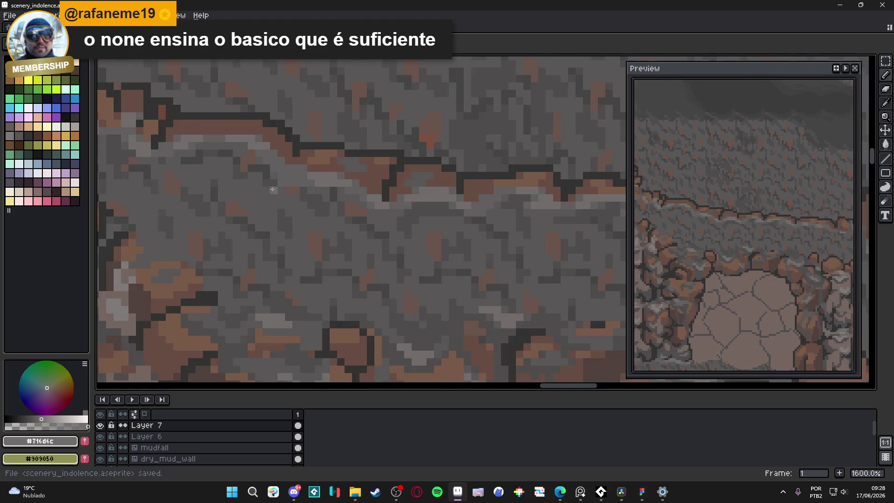
pyautogui.keyDown('alt'); pyautogui.click(275, 179); pyautogui.keyUp('alt')
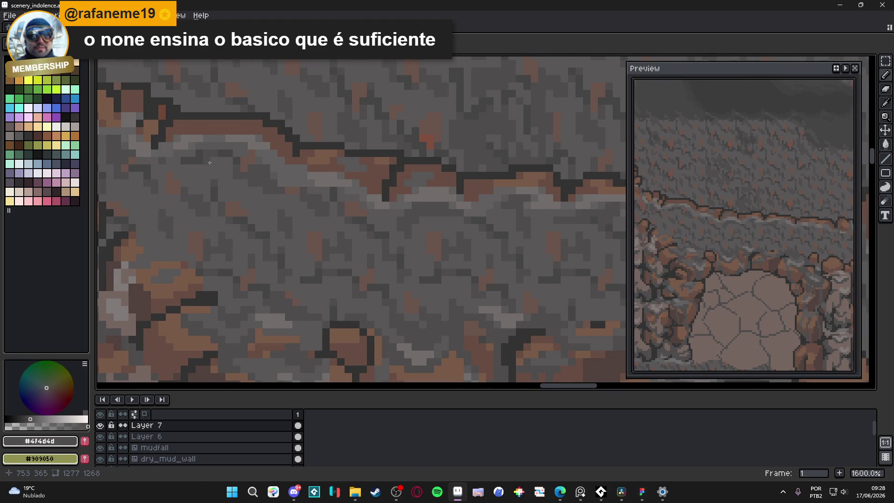
pyautogui.scroll(-5, 209, 162)
pyautogui.scroll(5, 187, 187)
pyautogui.scroll(-5, 223, 163)
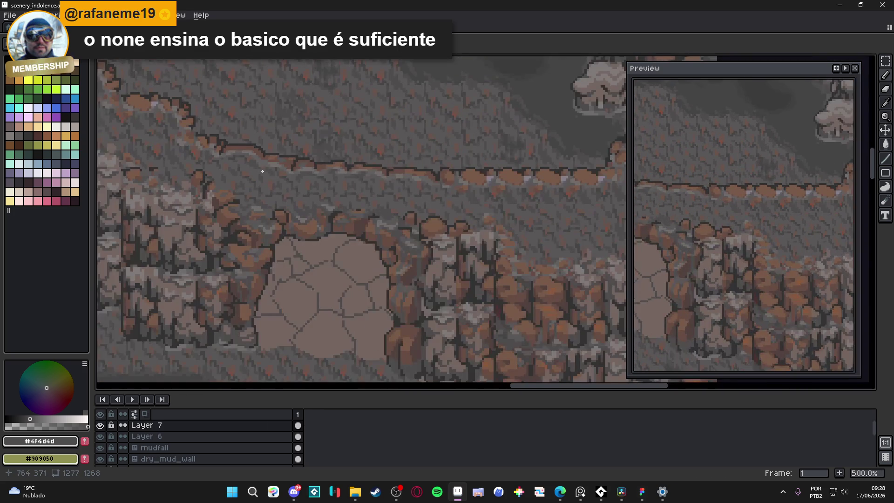
pyautogui.hotkey('ctrl', 's')
pyautogui.scroll(-2, 374, 186)
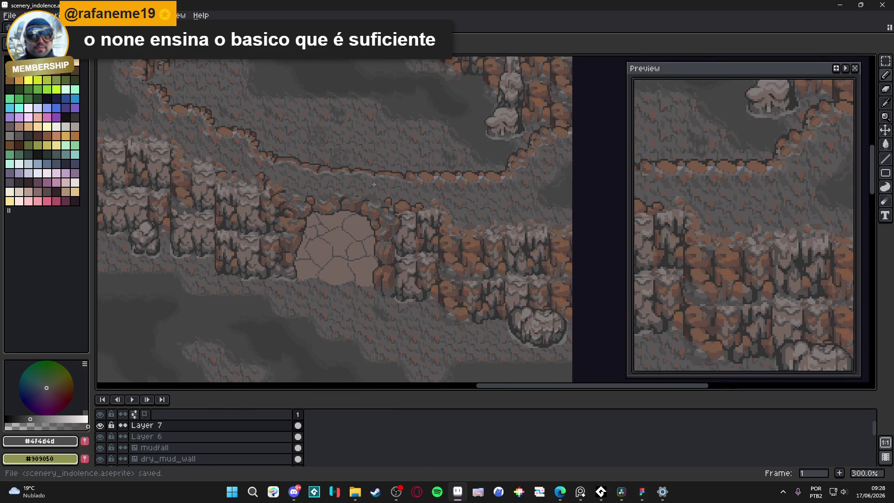
pyautogui.scroll(1, 386, 184)
pyautogui.scroll(-1, 419, 193)
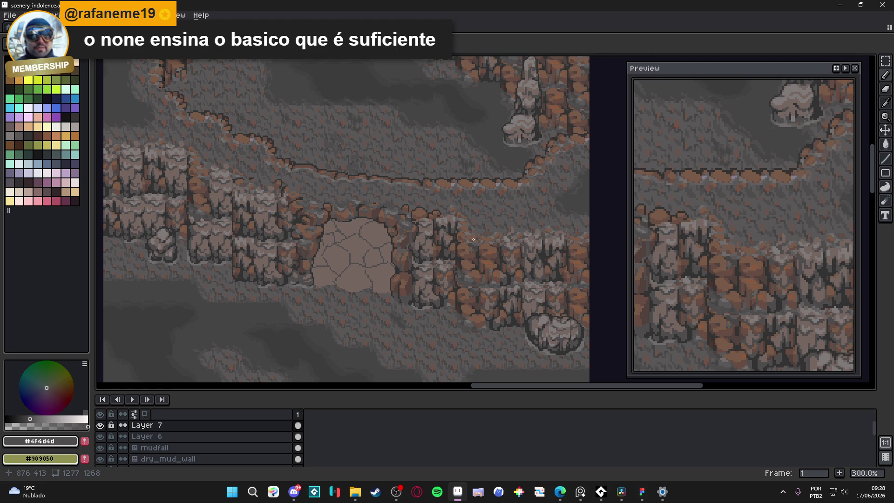
pyautogui.scroll(1, 468, 243)
pyautogui.scroll(-1, 466, 245)
pyautogui.hotkey('ctrl', 's')
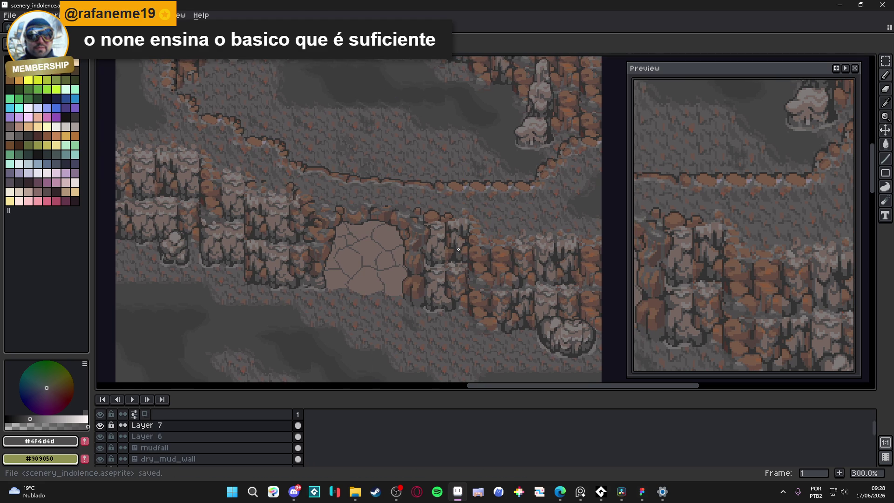
pyautogui.scroll(1, 437, 235)
pyautogui.scroll(-1, 437, 235)
pyautogui.hotkey('ctrl', 's')
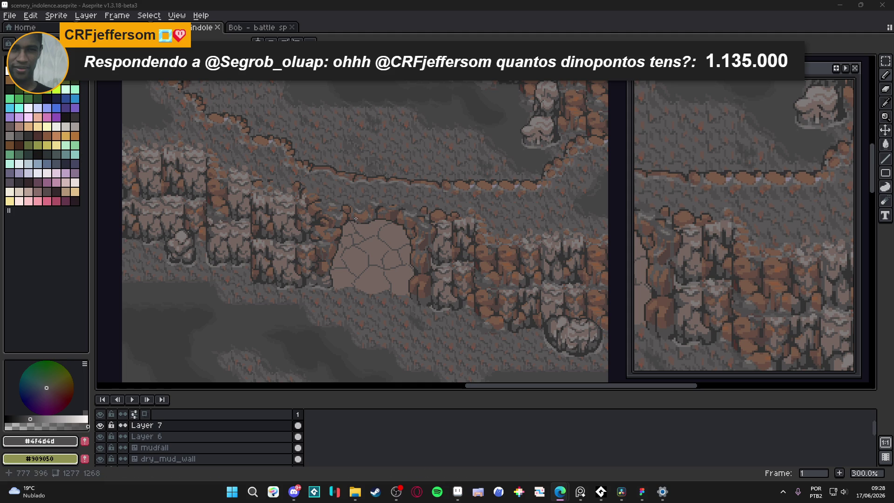
pyautogui.scroll(7, 366, 221)
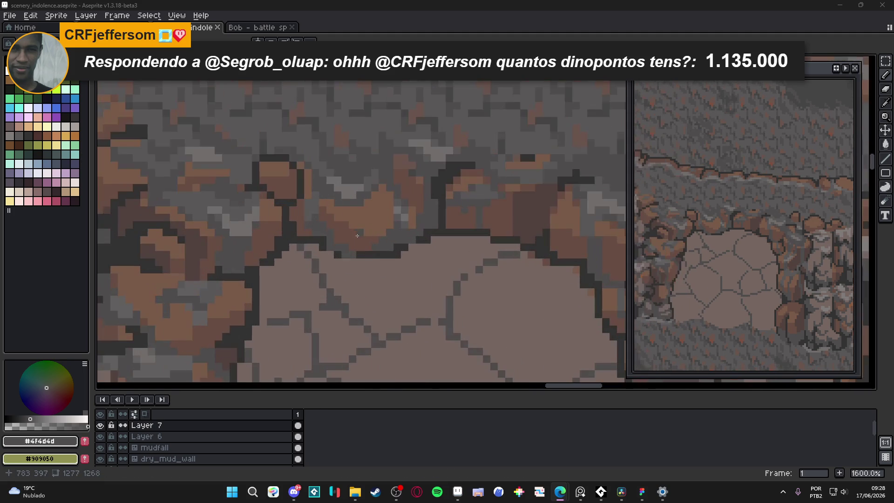
# Step: Paint a pixel on the boulder above the entrance and save
pyautogui.click(345, 254)
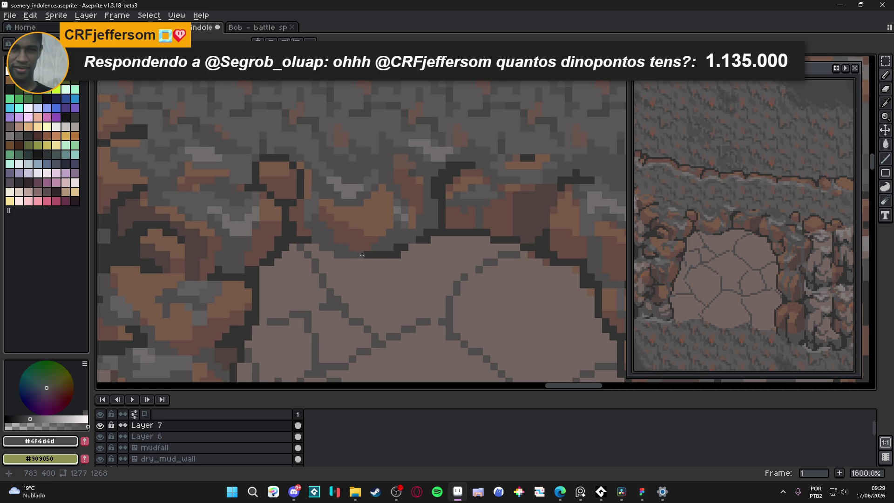
pyautogui.scroll(-5, 360, 255)
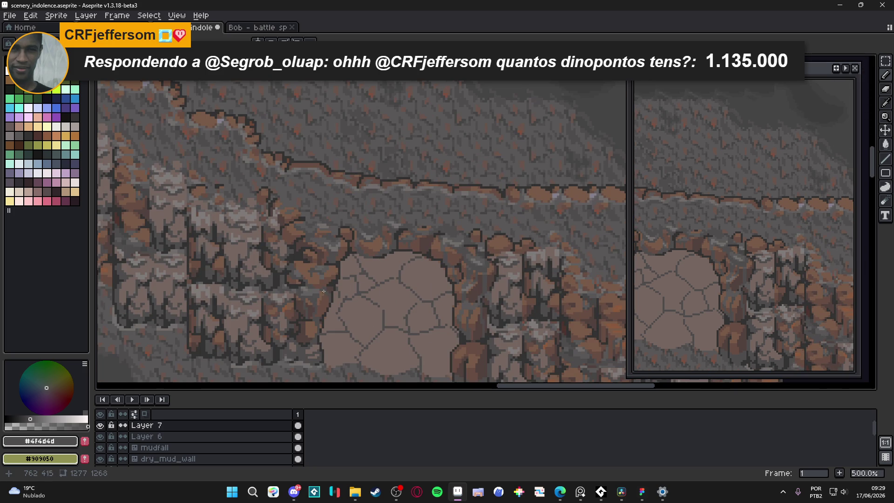
pyautogui.scroll(2, 324, 257)
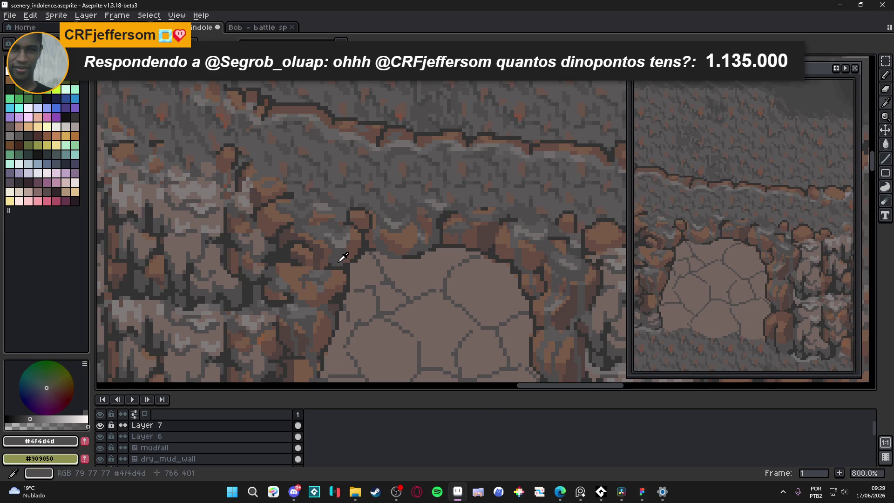
pyautogui.hotkey('ctrl', 's')
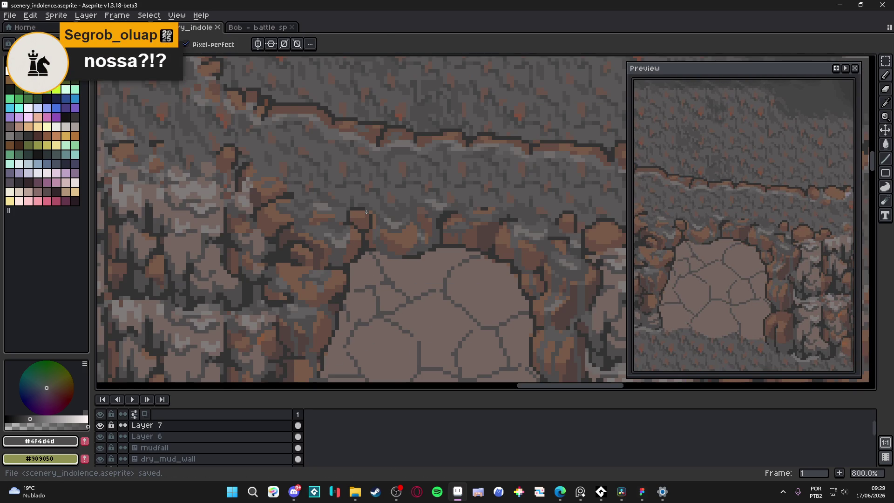
pyautogui.scroll(-1, 366, 212)
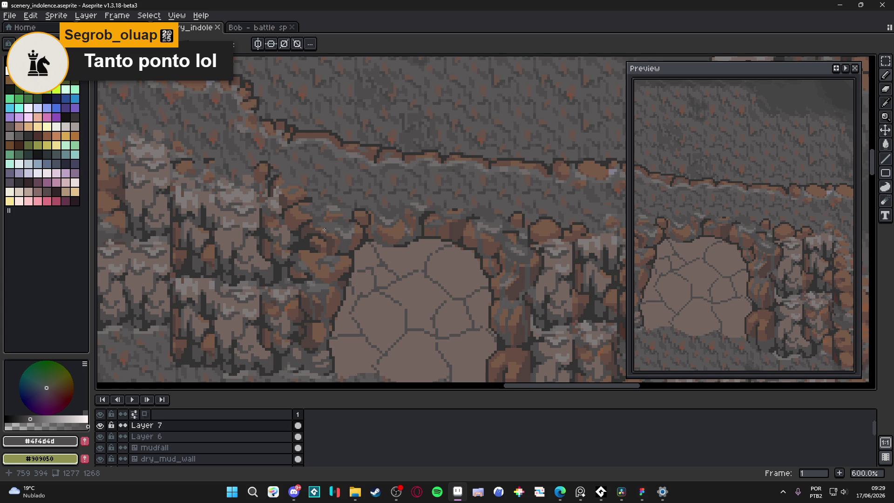
pyautogui.scroll(3, 369, 219)
# Step: Eyedrop brown and dark grey #4f4d4d boulder colours, then save
pyautogui.keyDown('alt'); pyautogui.click(332, 260); pyautogui.keyUp('alt')
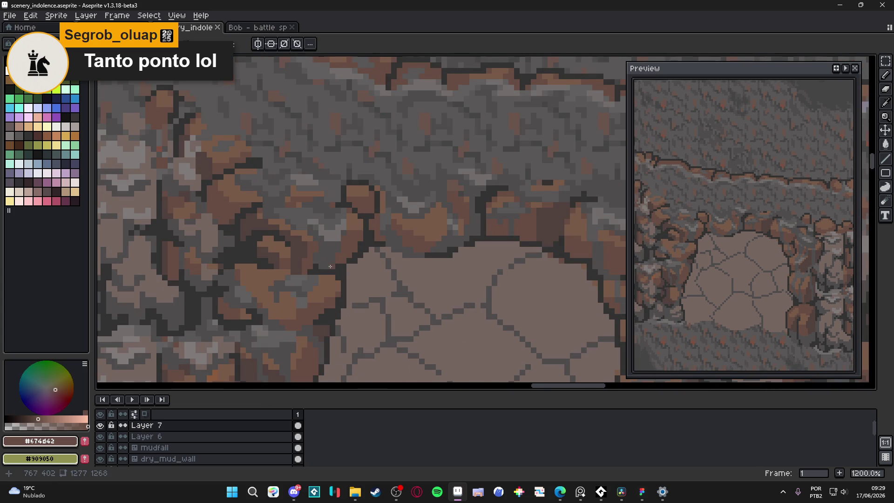
pyautogui.keyDown('alt'); pyautogui.click(323, 261); pyautogui.keyUp('alt')
pyautogui.scroll(-3, 321, 268)
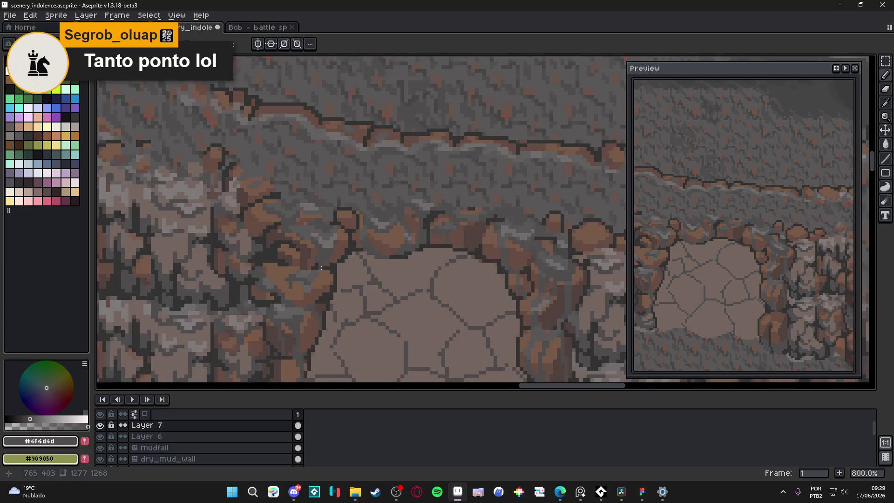
pyautogui.scroll(4, 320, 273)
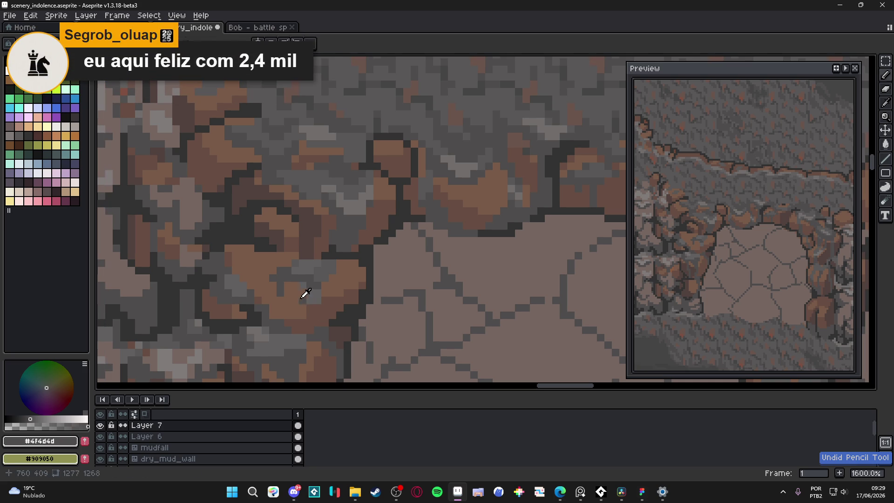
pyautogui.keyDown('alt'); pyautogui.click(311, 286); pyautogui.keyUp('alt')
pyautogui.keyDown('alt'); pyautogui.click(320, 280); pyautogui.keyUp('alt')
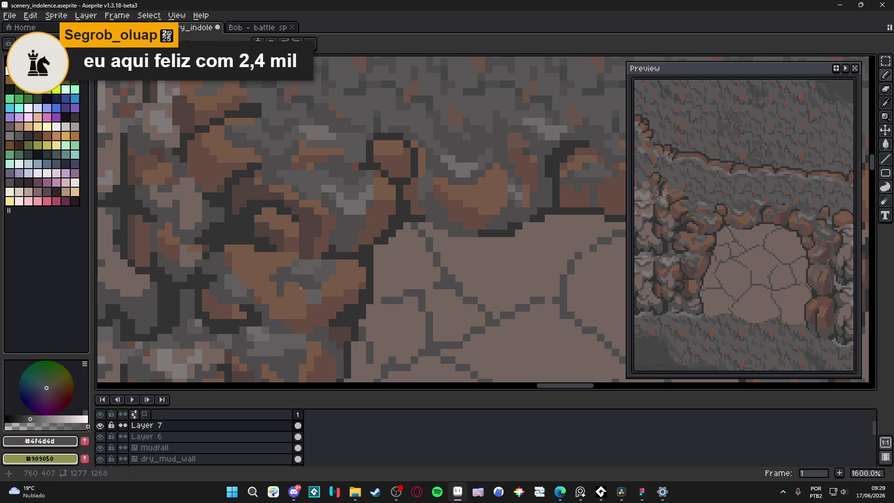
pyautogui.hotkey('ctrl', 's')
# Step: Sample mid grey #625f5f and dark grey #4F4D4D from the rocks
pyautogui.keyDown('alt'); pyautogui.click(310, 293); pyautogui.keyUp('alt')
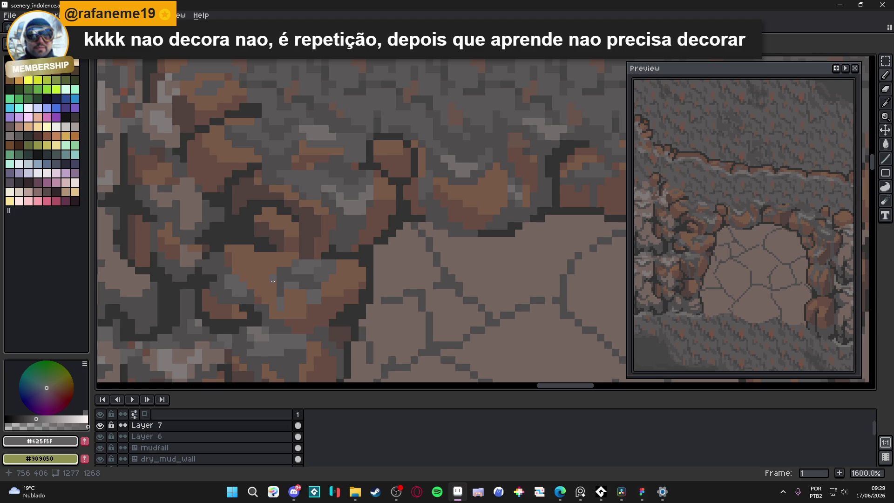
pyautogui.scroll(-3, 269, 279)
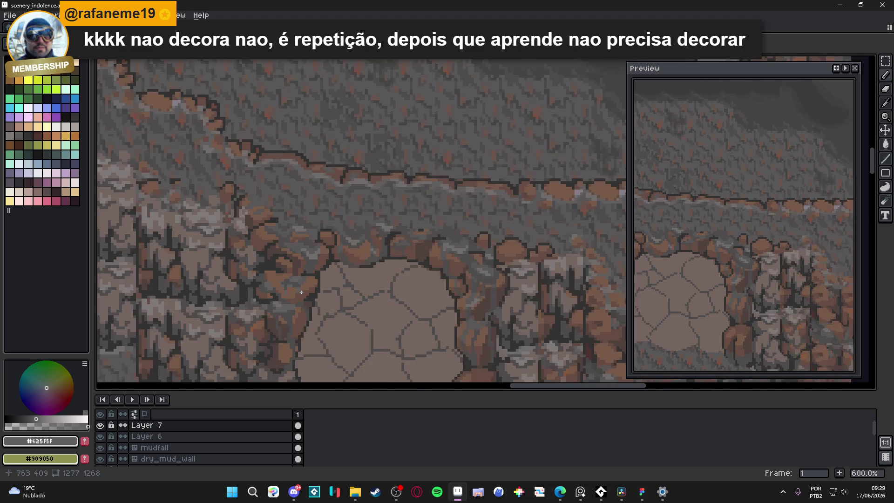
pyautogui.scroll(3, 301, 292)
pyautogui.keyDown('alt'); pyautogui.click(295, 282); pyautogui.keyUp('alt')
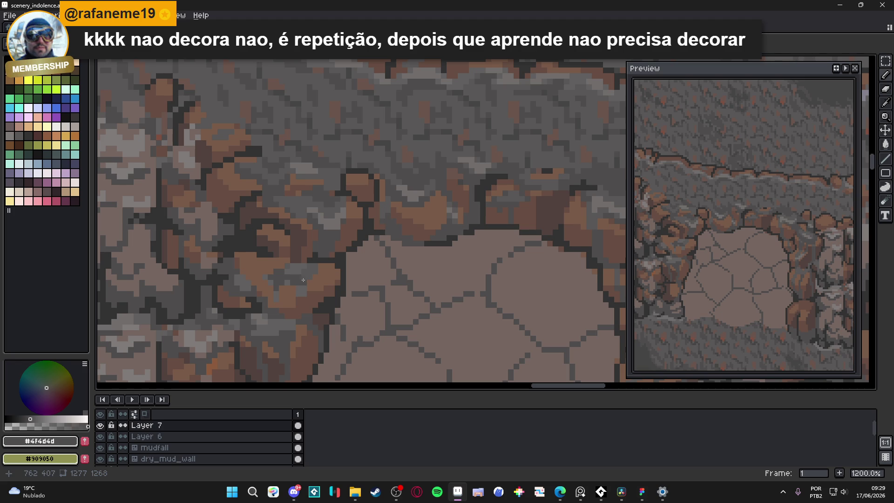
pyautogui.scroll(-1, 329, 245)
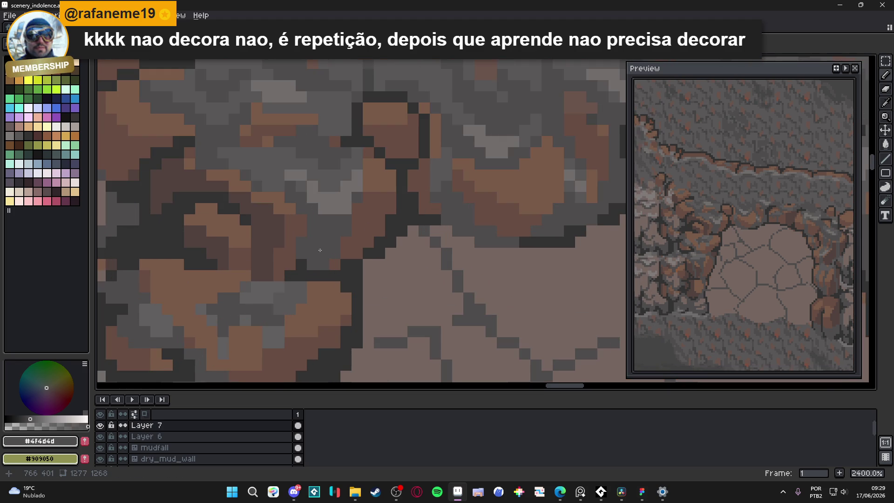
pyautogui.scroll(-1, 323, 243)
pyautogui.scroll(2, 323, 243)
# Step: Paint #595757 shading onto the boulder beside the entrance, save, and resample #4f4d4d
pyautogui.keyDown('alt'); pyautogui.click(321, 244); pyautogui.keyUp('alt')
pyautogui.scroll(2, 320, 246)
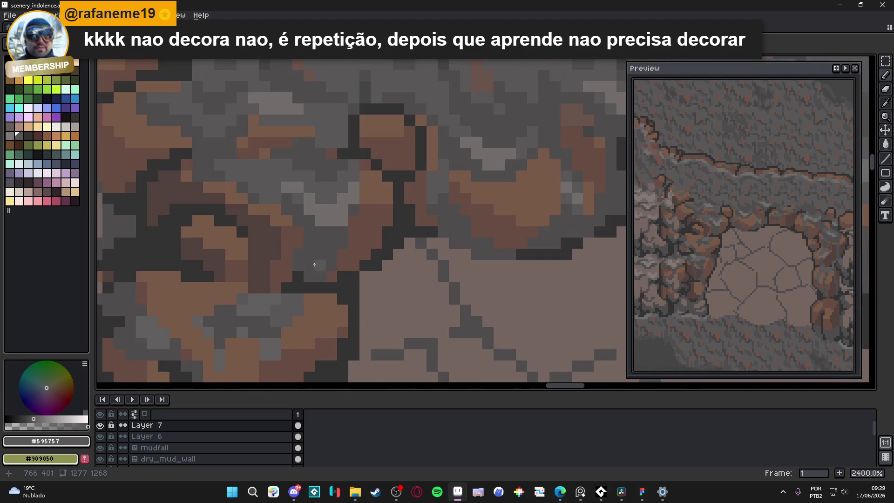
pyautogui.moveTo(326, 261); pyautogui.dragTo(311, 268)
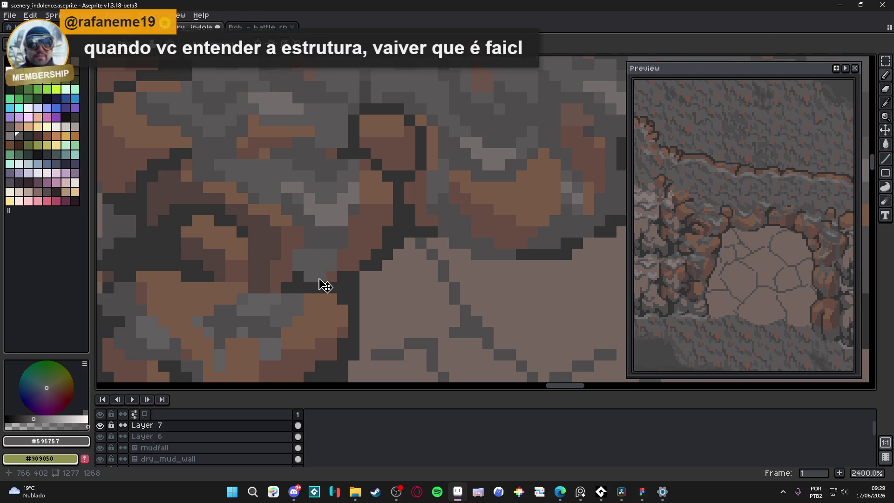
pyautogui.scroll(-4, 309, 245)
pyautogui.scroll(2, 312, 244)
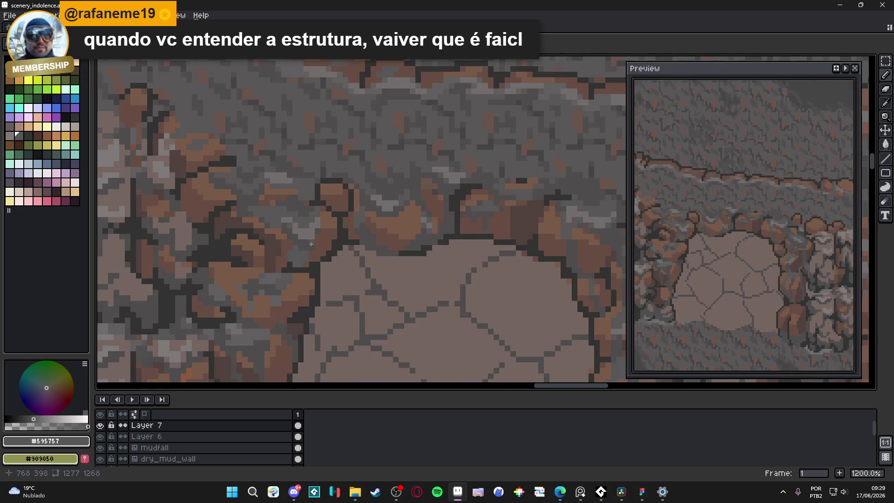
pyautogui.hotkey('ctrl', 's')
pyautogui.keyDown('alt'); pyautogui.click(310, 247); pyautogui.keyUp('alt')
pyautogui.scroll(-1, 307, 247)
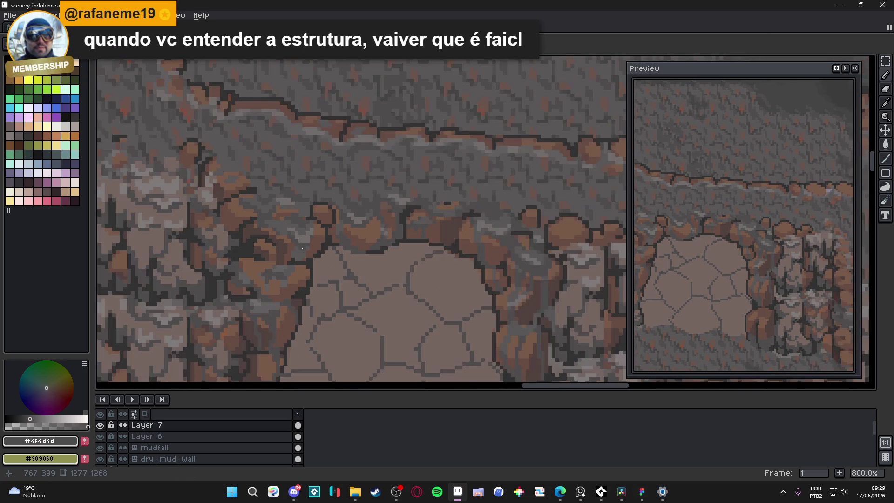
pyautogui.scroll(-2, 303, 248)
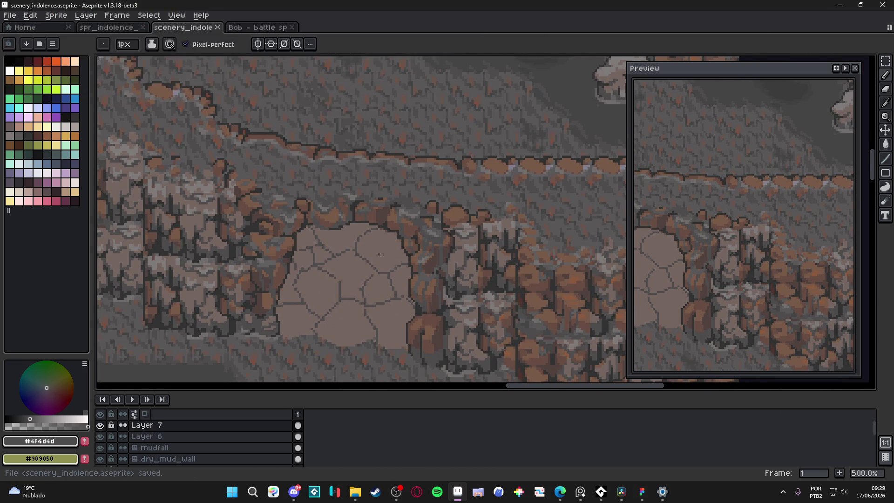
pyautogui.scroll(6, 416, 244)
# Step: Paint a single grey #595757 pixel onto the rock and save
pyautogui.keyDown('alt'); pyautogui.click(442, 258); pyautogui.keyUp('alt')
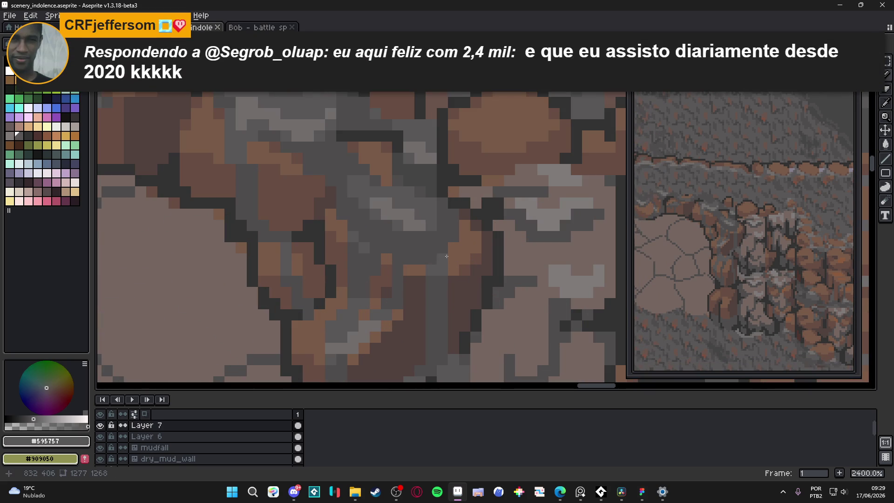
pyautogui.click(396, 271)
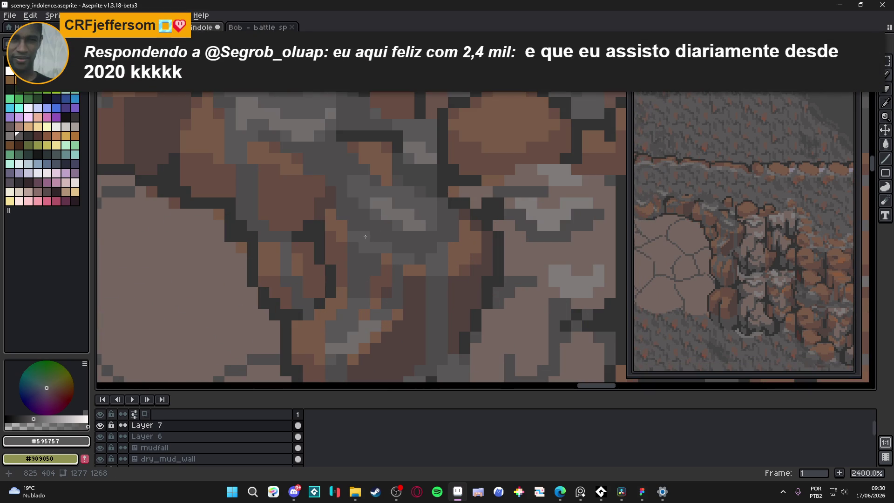
pyautogui.scroll(-6, 363, 215)
pyautogui.moveTo(320, 261); pyautogui.dragTo(357, 258)
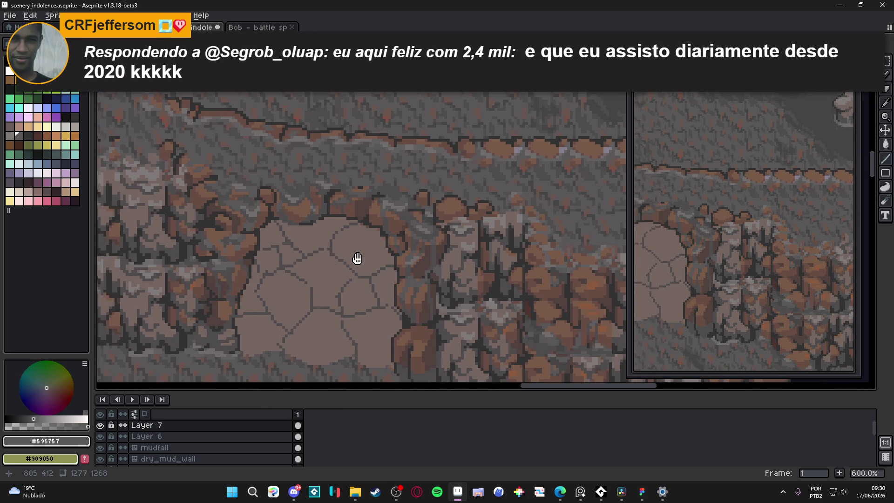
pyautogui.moveTo(243, 251); pyautogui.dragTo(321, 243)
pyautogui.hotkey('ctrl', 's')
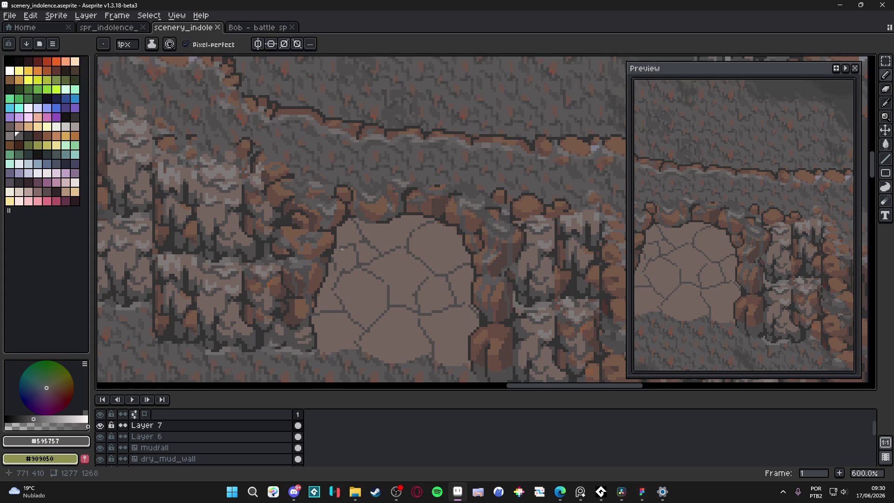
pyautogui.hotkey('ctrl', 's')
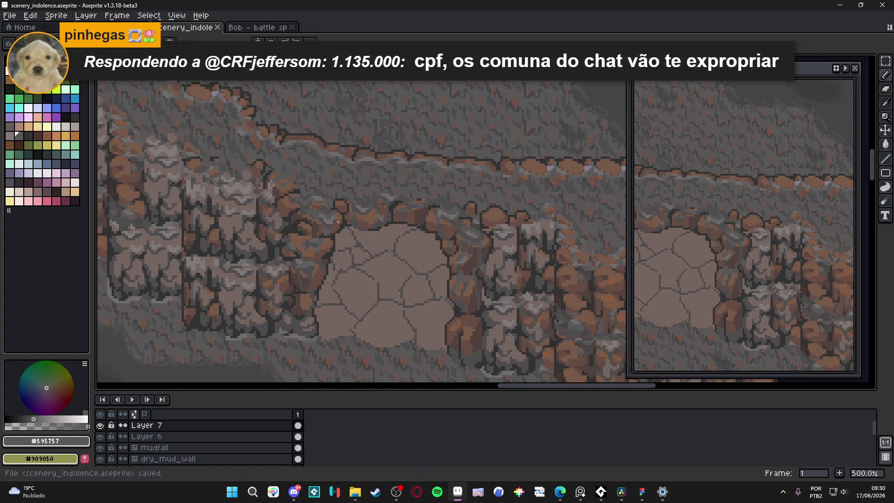
# Step: Undo a stray pixel on the boulder left of the entrance and save again
pyautogui.scroll(4, 317, 247)
pyautogui.click(325, 238)
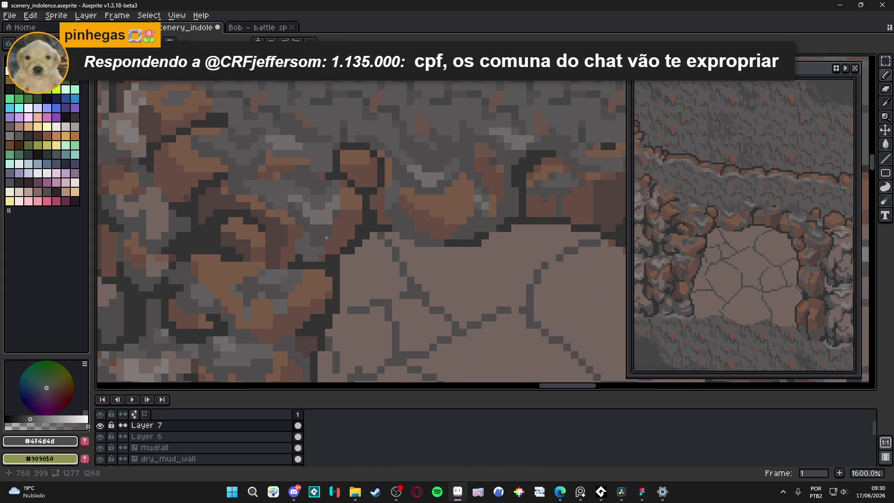
pyautogui.scroll(-3, 313, 236)
pyautogui.scroll(3, 315, 251)
pyautogui.hotkey('ctrl', 'z')
pyautogui.scroll(-3, 304, 251)
pyautogui.hotkey('ctrl', 's')
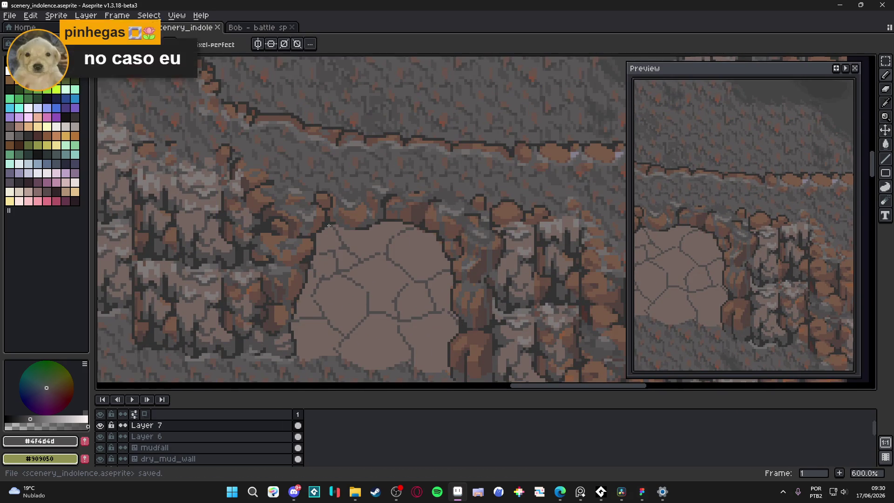
pyautogui.scroll(3, 304, 205)
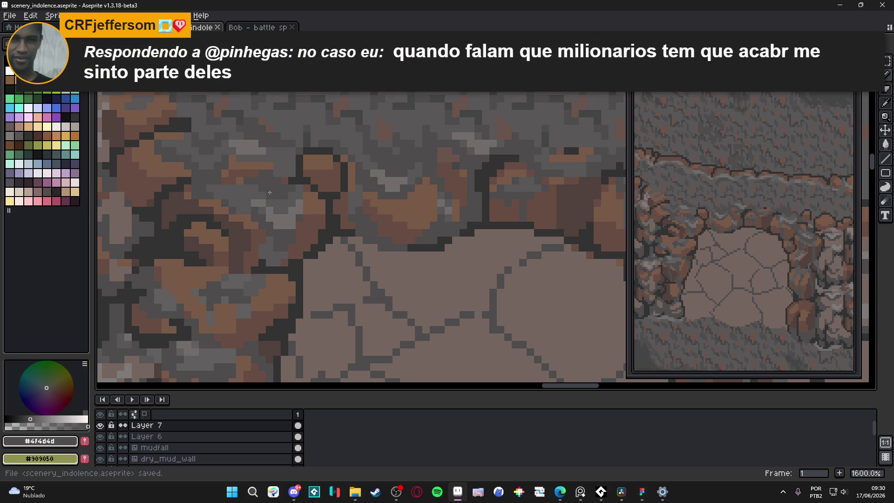
# Step: Sample the stone greys #595757 and #4f4d4d from the cave rocks
pyautogui.scroll(-5, 327, 263)
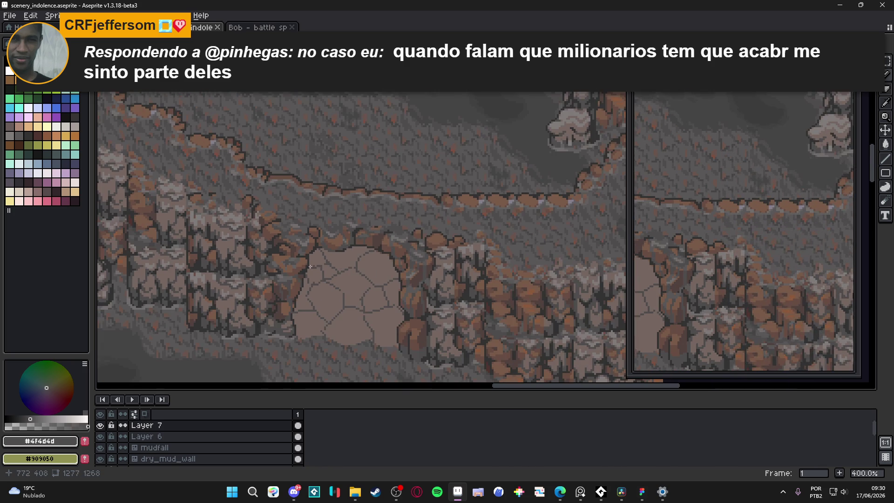
pyautogui.scroll(5, 314, 266)
pyautogui.keyDown('alt'); pyautogui.click(298, 255); pyautogui.keyUp('alt')
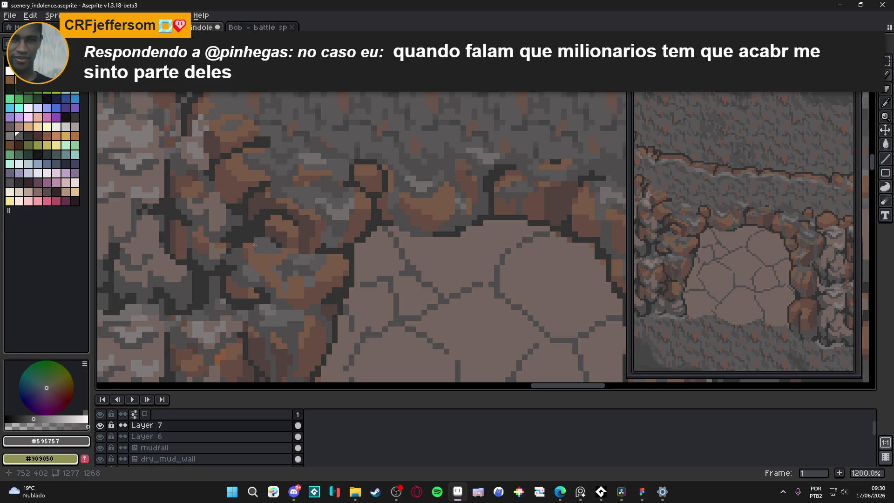
pyautogui.click(245, 258)
pyautogui.keyDown('alt'); pyautogui.click(237, 252); pyautogui.keyUp('alt')
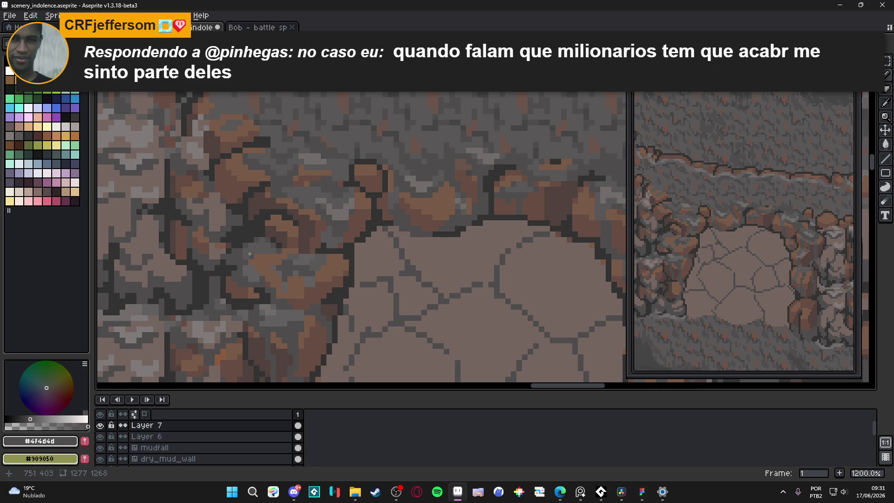
pyautogui.press('alt')
pyautogui.keyDown('alt'); pyautogui.click(269, 246); pyautogui.keyUp('alt')
# Step: Pick the lighter grey #716d6c from the boulder and save scenery_indolence.aseprite
pyautogui.scroll(-4, 275, 273)
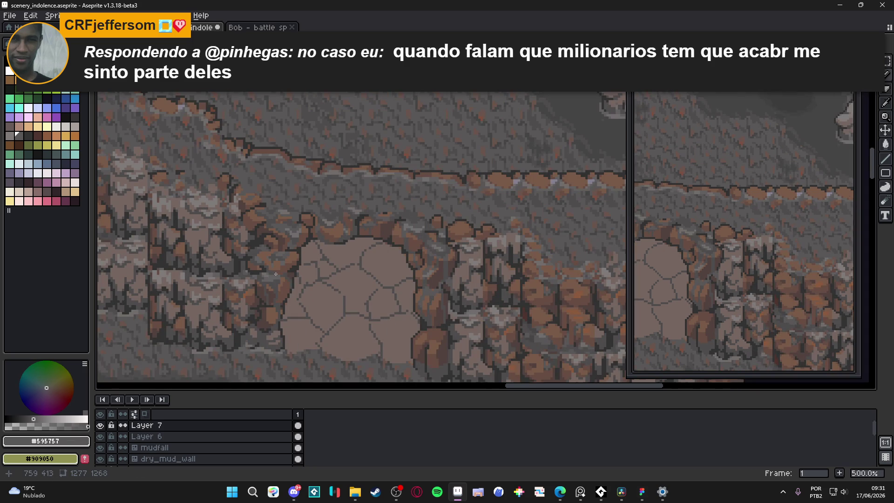
pyautogui.scroll(4, 294, 255)
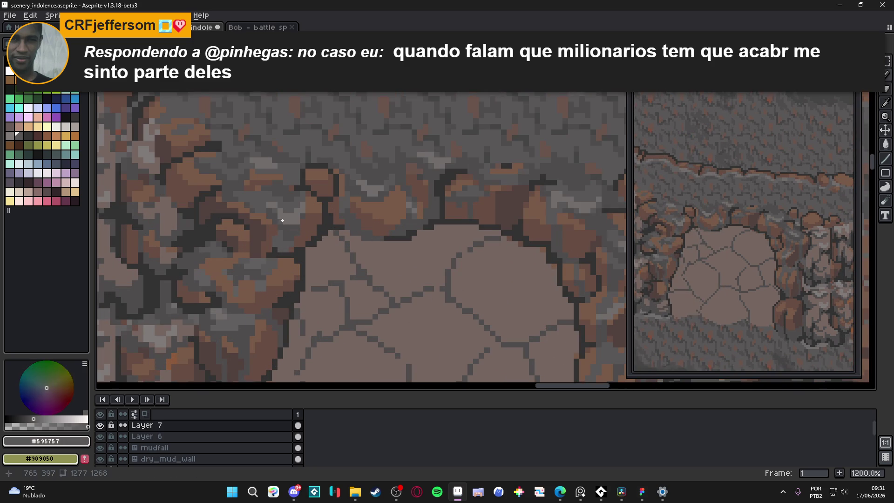
pyautogui.scroll(-4, 279, 218)
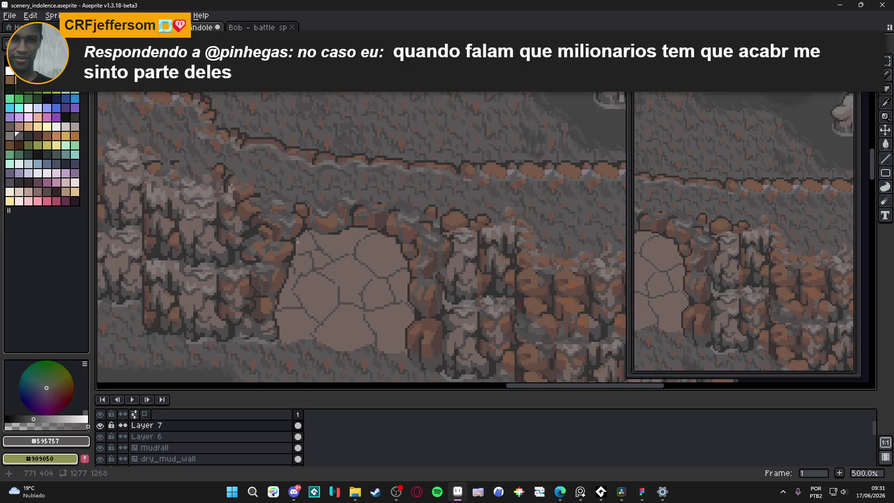
pyautogui.scroll(4, 290, 222)
pyautogui.keyDown('alt'); pyautogui.click(290, 223); pyautogui.keyUp('alt')
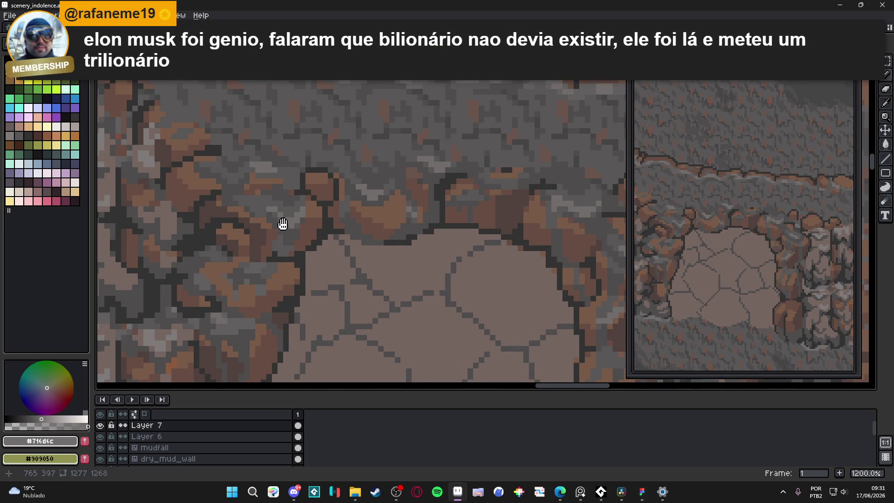
pyautogui.moveTo(279, 223); pyautogui.dragTo(289, 222)
pyautogui.hotkey('ctrl', 's')
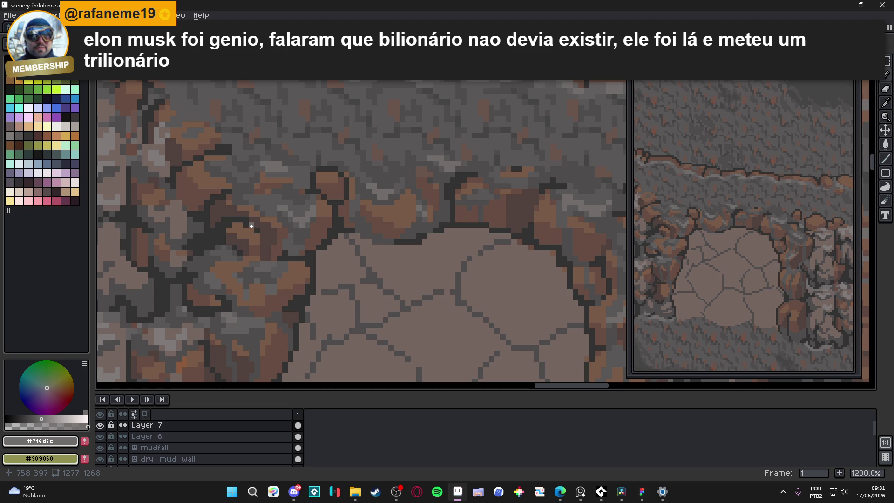
pyautogui.scroll(-4, 251, 226)
pyautogui.scroll(5, 283, 210)
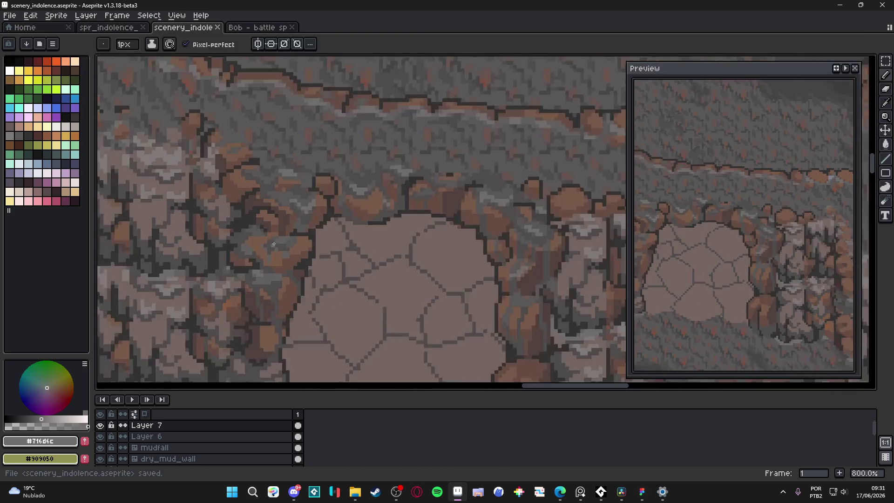
# Step: Undo the last pixel edit, sample stone grey #595757, and save the file
pyautogui.hotkey('ctrl', 's')
pyautogui.scroll(-4, 284, 241)
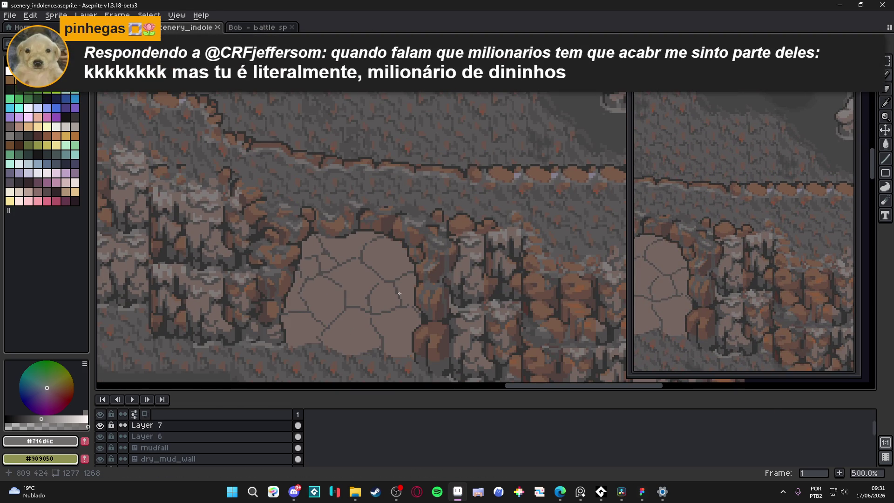
pyautogui.scroll(1, 438, 295)
pyautogui.scroll(6, 439, 294)
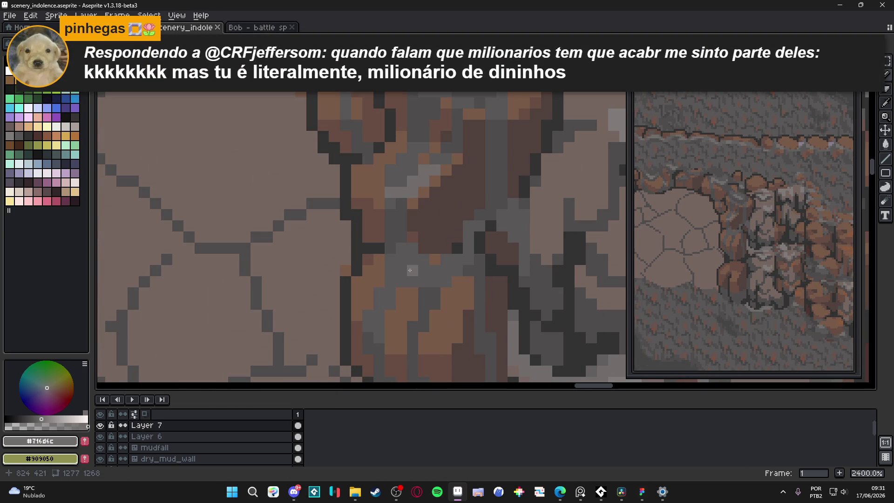
pyautogui.hotkey('ctrl', 'z')
pyautogui.scroll(-2, 410, 270)
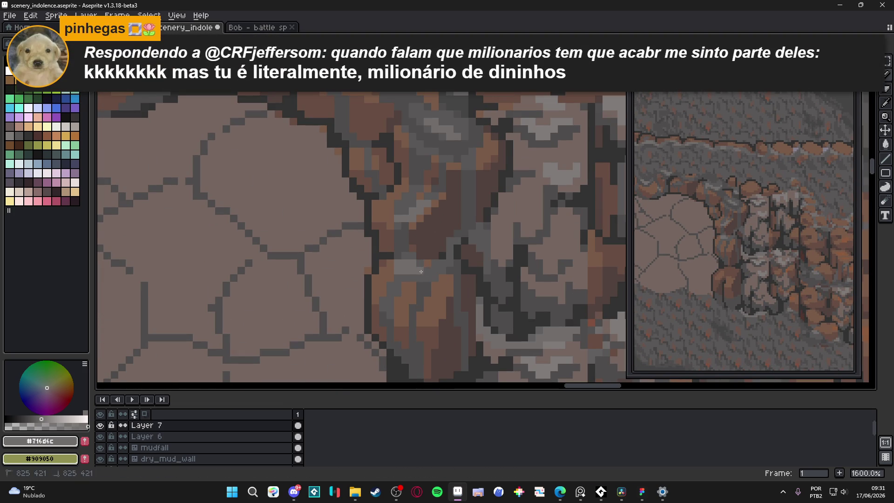
pyautogui.click(414, 280)
pyautogui.scroll(-6, 405, 294)
pyautogui.hotkey('ctrl', 's')
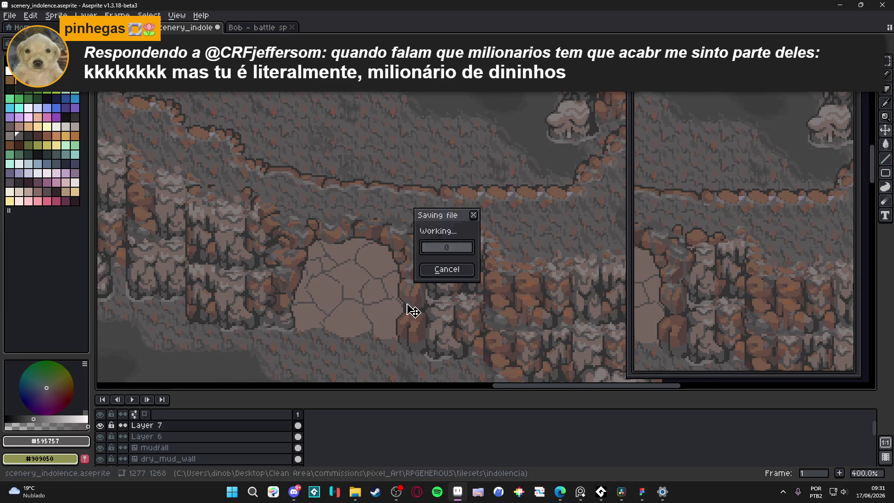
# Step: Paint a #716d6c pixel onto the boulder, save, then undo it
pyautogui.scroll(5, 326, 252)
pyautogui.click(339, 244)
pyautogui.click(328, 236)
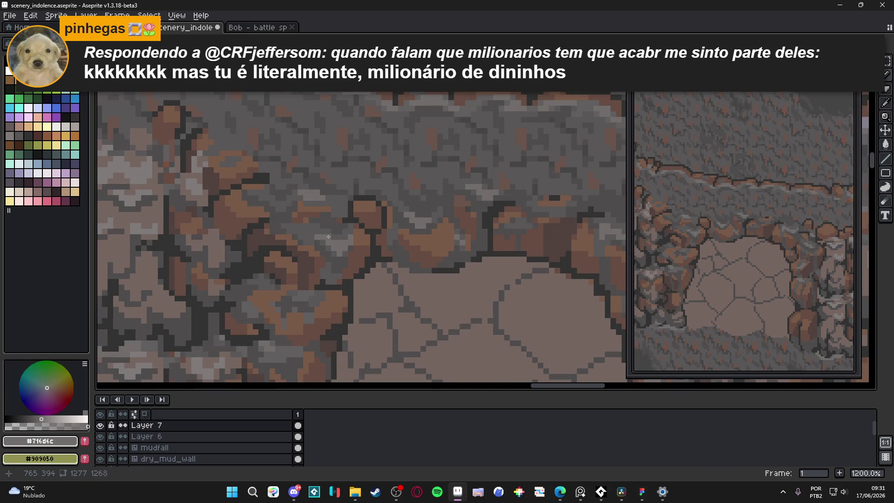
pyautogui.hotkey('ctrl', 's')
pyautogui.scroll(-5, 335, 240)
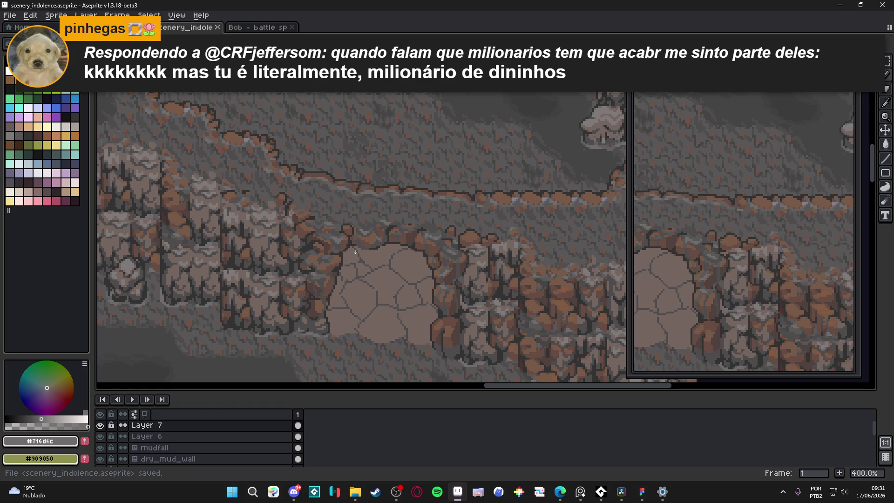
pyautogui.hotkey('ctrl', 'z')
pyautogui.hotkey('ctrl', 'y')
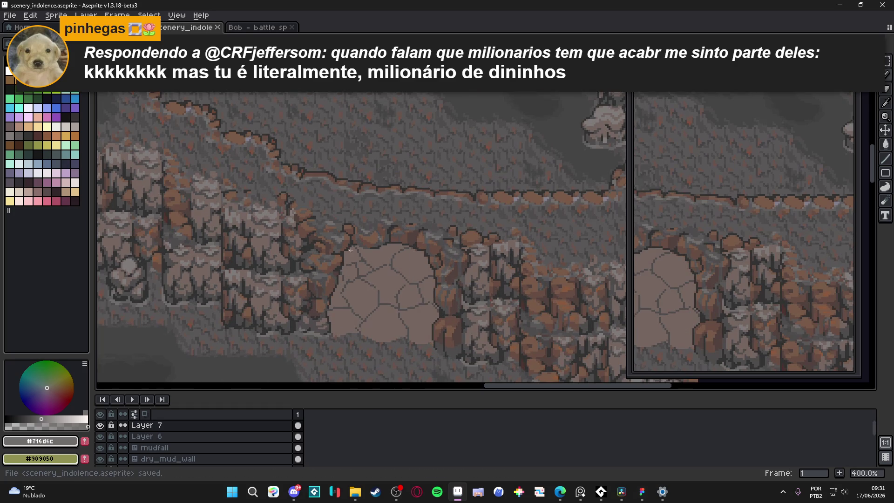
pyautogui.scroll(5, 353, 256)
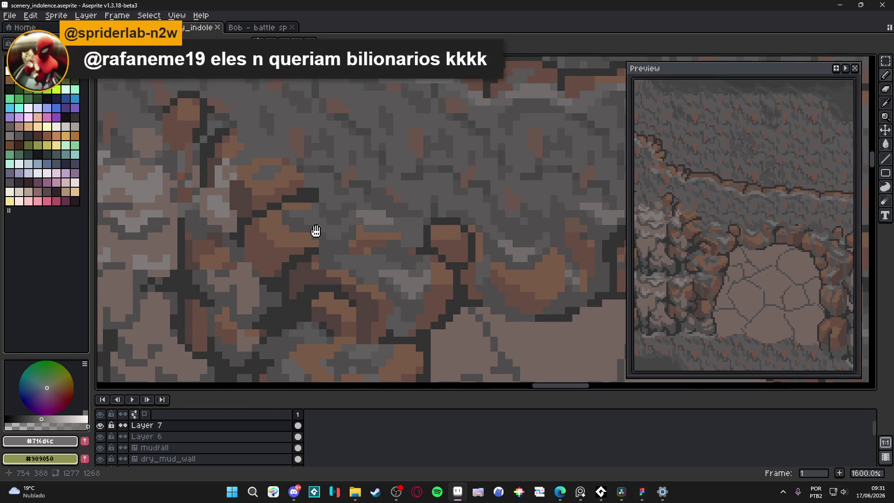
pyautogui.hotkey('ctrl', 's')
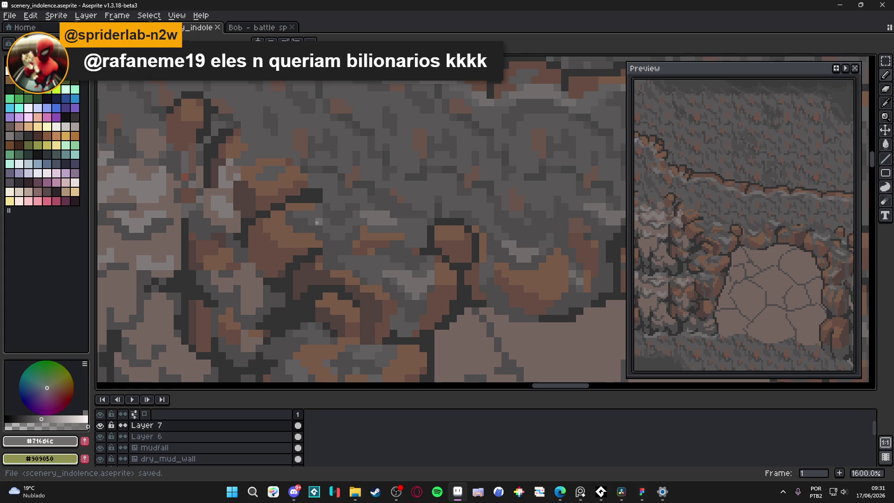
pyautogui.scroll(2, 320, 222)
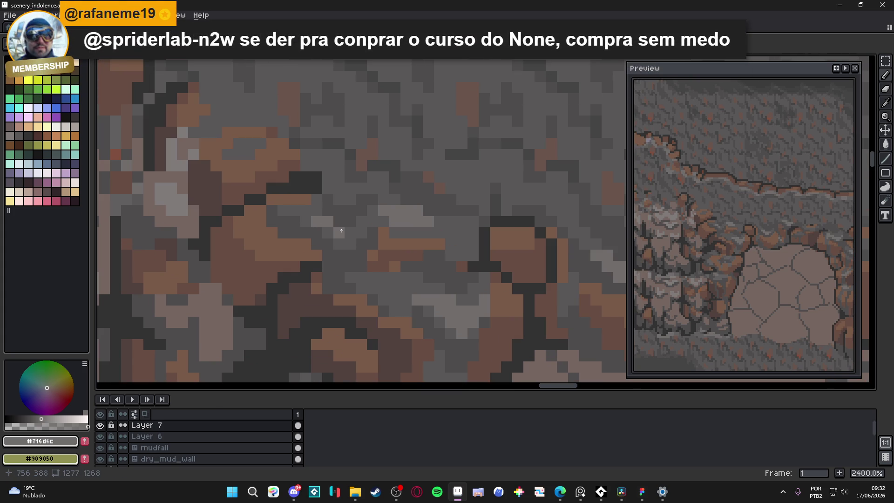
pyautogui.scroll(-6, 367, 281)
pyautogui.scroll(-1, 367, 281)
pyautogui.hotkey('ctrl', 's')
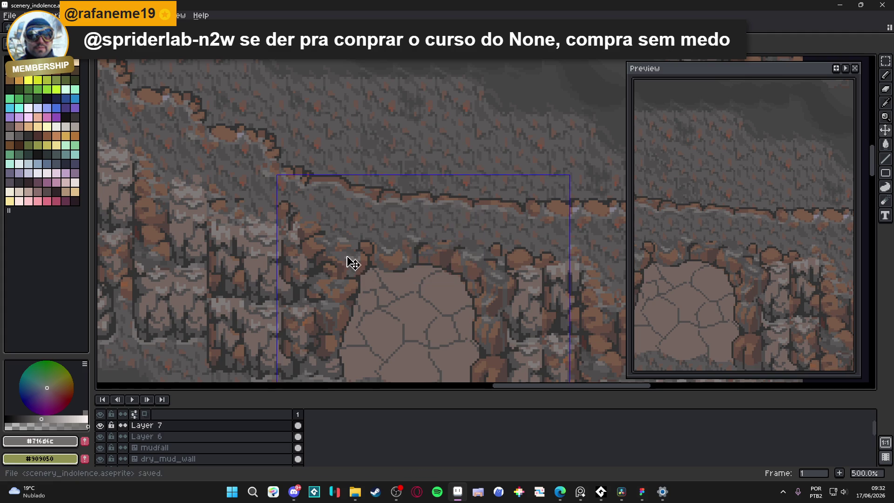
pyautogui.scroll(-1, 350, 260)
pyautogui.scroll(-1, 363, 258)
pyautogui.hotkey('ctrl', 's')
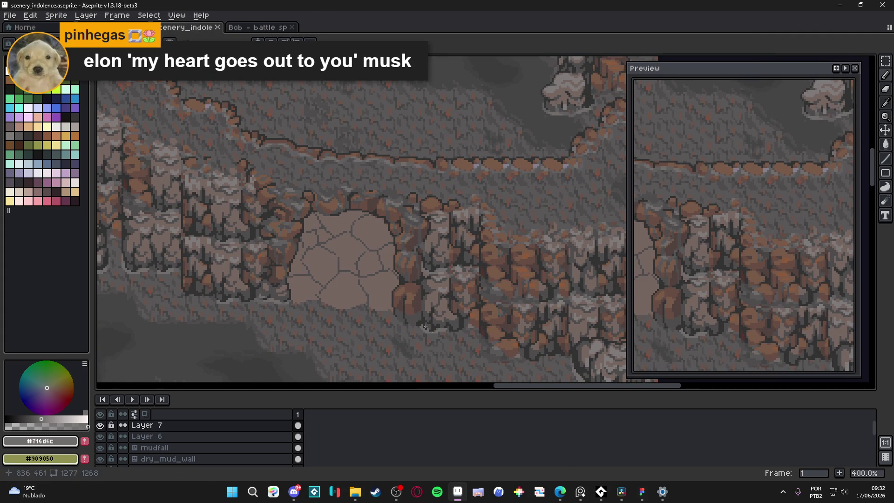
pyautogui.hotkey('ctrl', 's')
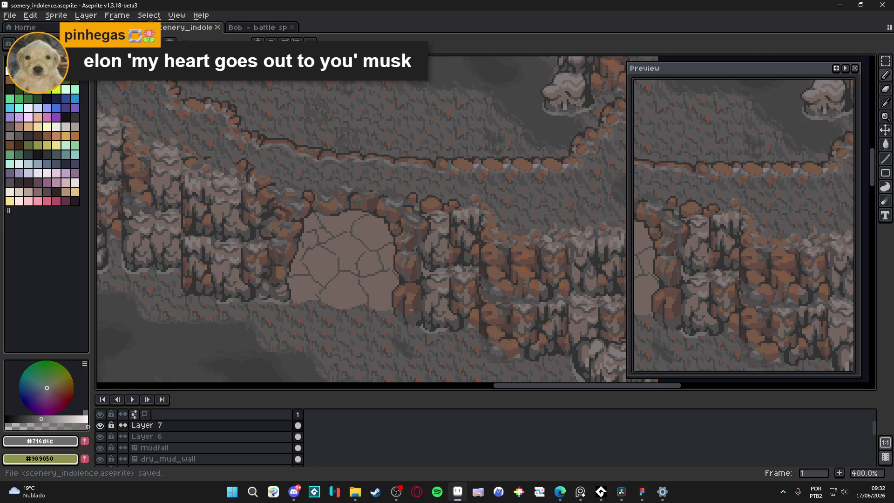
# Step: Paint a #4f4d4d pixel at the boulder's base and extend a #323232 outline beneath it
pyautogui.scroll(5, 413, 311)
pyautogui.keyDown('alt'); pyautogui.click(377, 315); pyautogui.keyUp('alt')
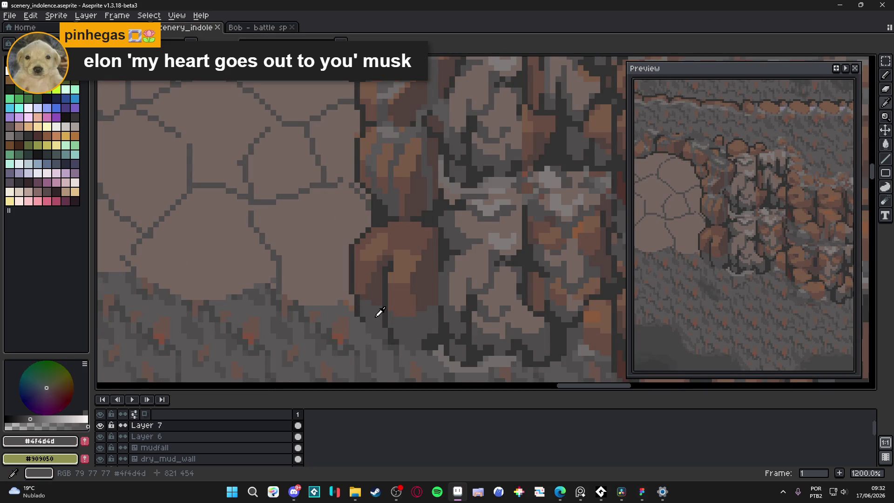
pyautogui.click(357, 318)
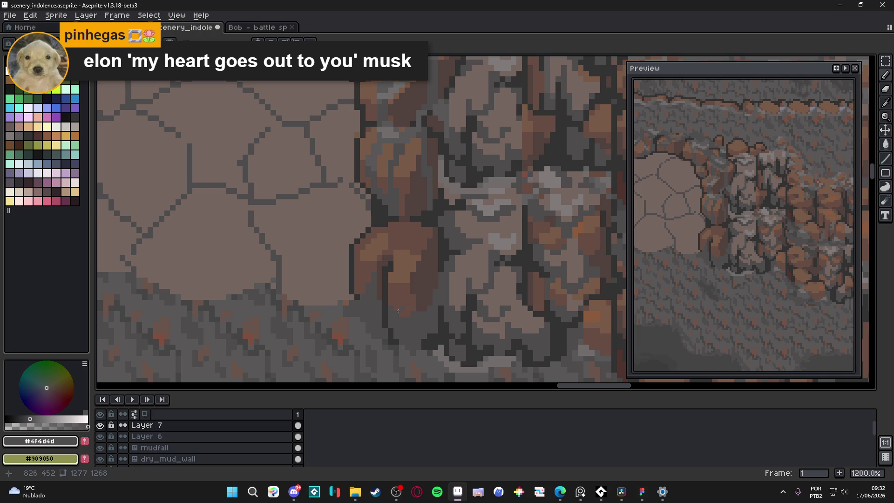
pyautogui.scroll(-5, 402, 322)
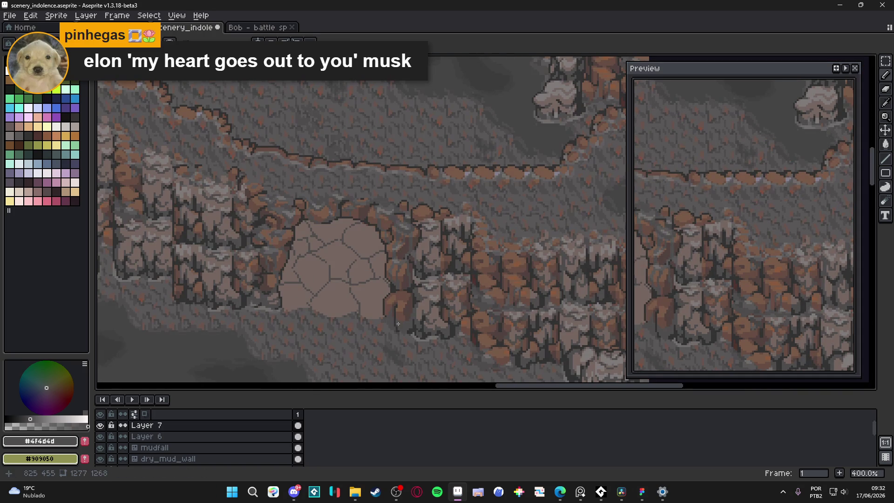
pyautogui.scroll(4, 398, 320)
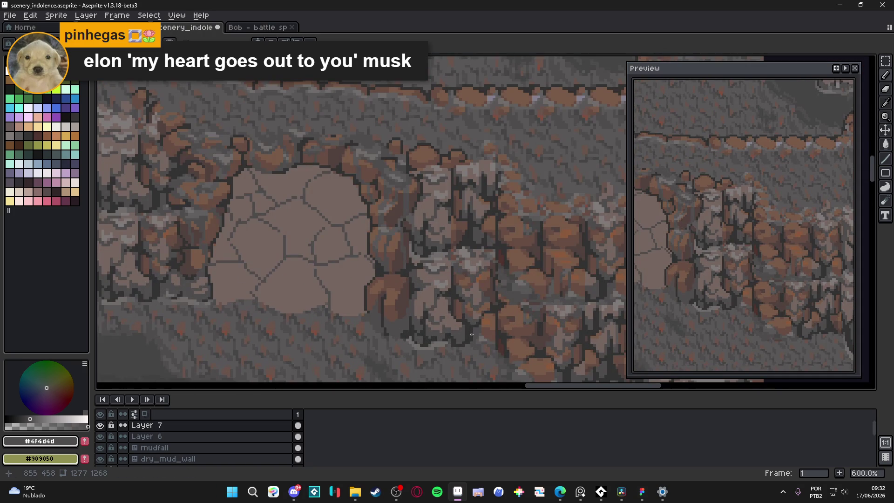
pyautogui.keyDown('alt'); pyautogui.click(386, 327); pyautogui.keyUp('alt')
pyautogui.scroll(1, 385, 328)
pyautogui.click(386, 329)
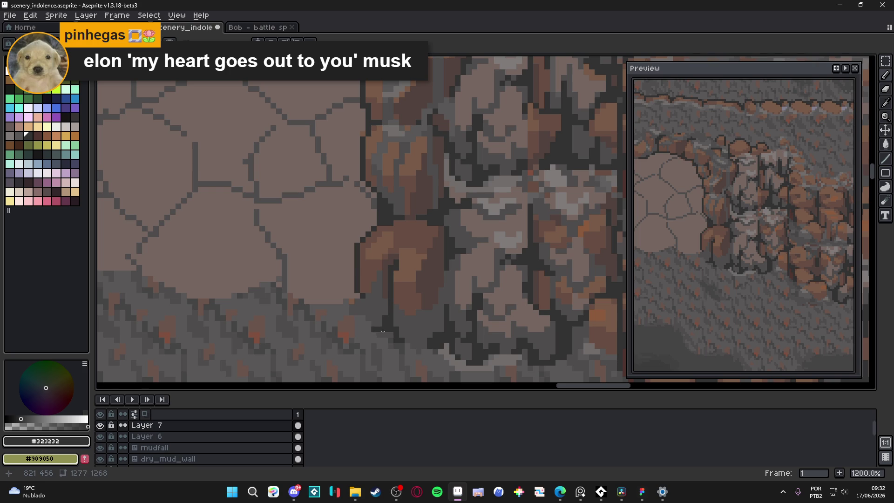
# Step: Darken the boulder's lower outline with #323232 pixels and save the scene
pyautogui.keyDown('alt'); pyautogui.click(376, 317); pyautogui.keyUp('alt')
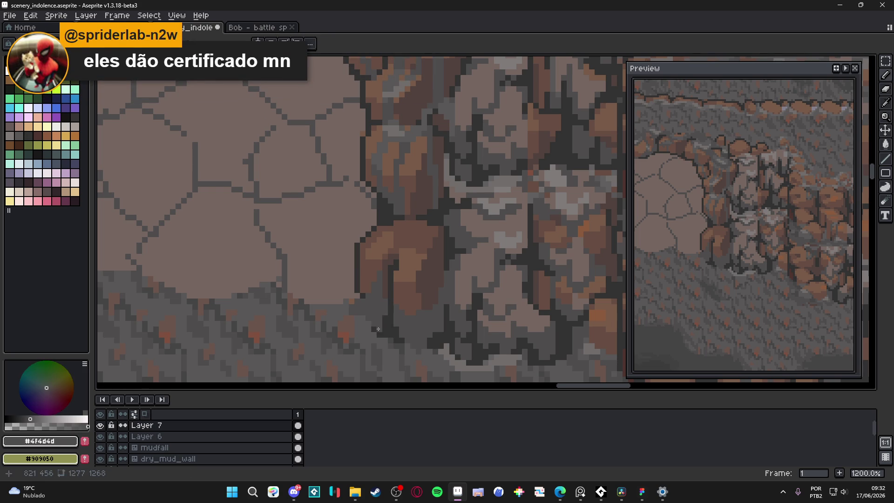
pyautogui.keyDown('alt'); pyautogui.click(389, 325); pyautogui.keyUp('alt')
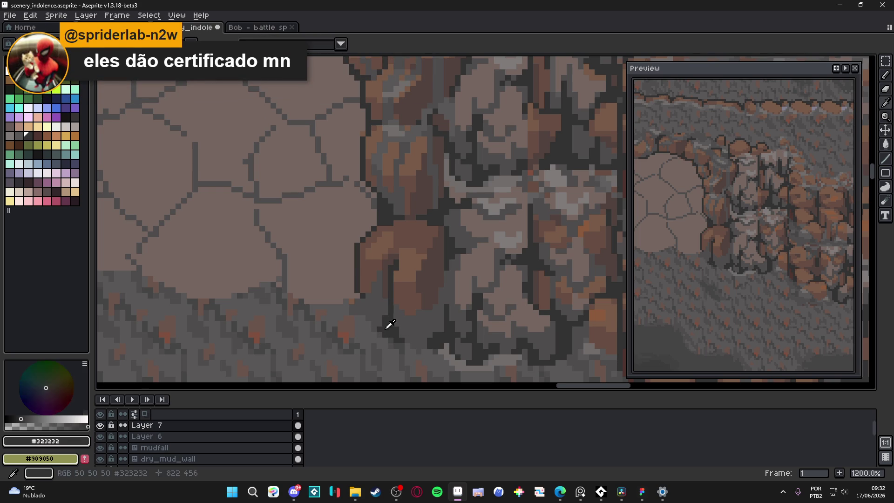
pyautogui.click(360, 315)
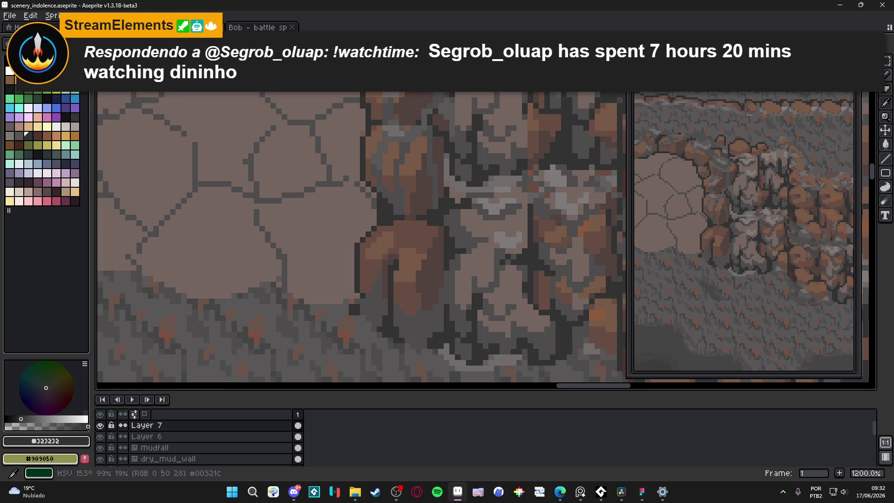
pyautogui.hscroll(1, 372, 279)
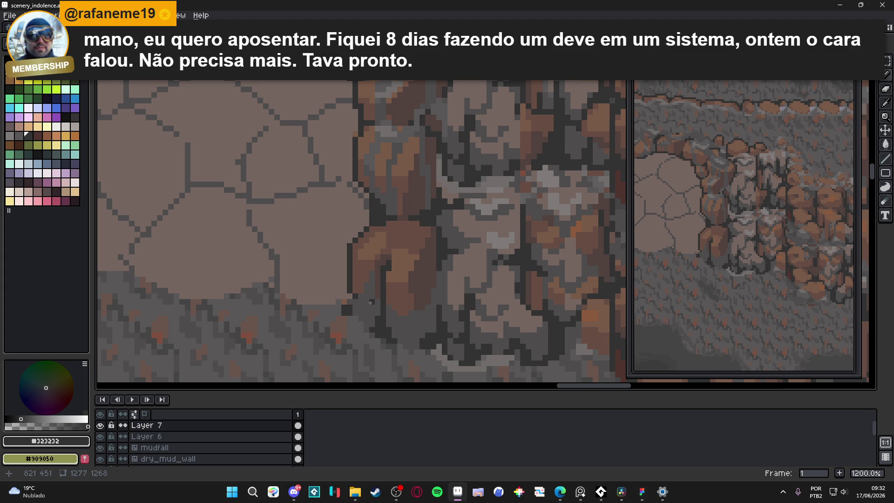
pyautogui.moveTo(357, 315)
pyautogui.mouseDown()
pyautogui.moveTo(354, 302)
pyautogui.moveTo(366, 327)
pyautogui.mouseUp()
pyautogui.scroll(-5, 365, 322)
pyautogui.hotkey('ctrl', 's')
# Step: Save again and pick the brownish grey #756661 from the rock
pyautogui.scroll(5, 386, 323)
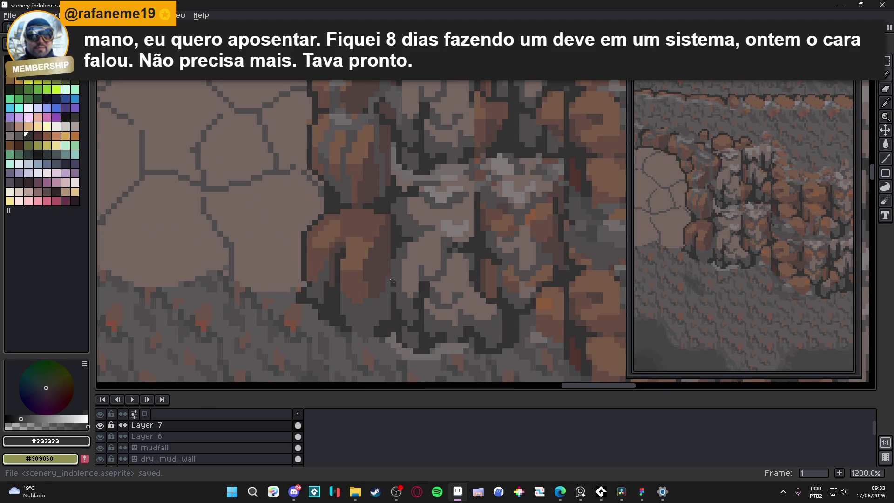
pyautogui.scroll(-5, 395, 265)
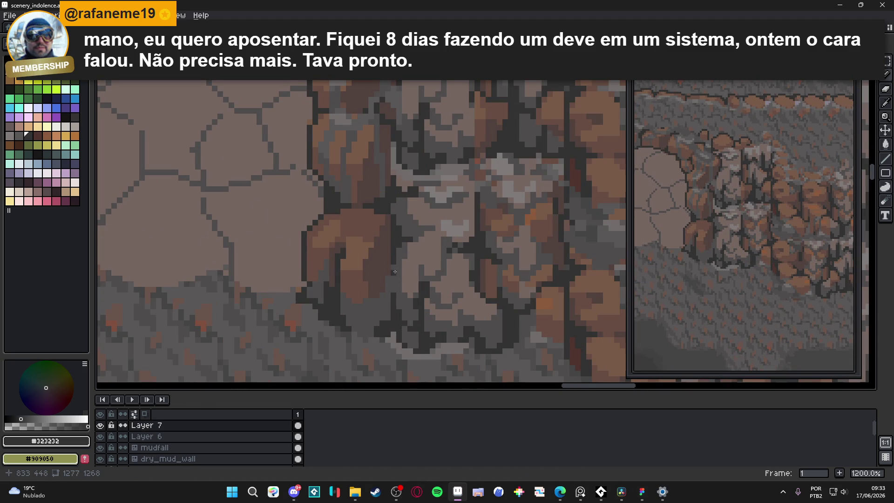
pyautogui.hotkey('ctrl', 's')
pyautogui.scroll(3, 370, 295)
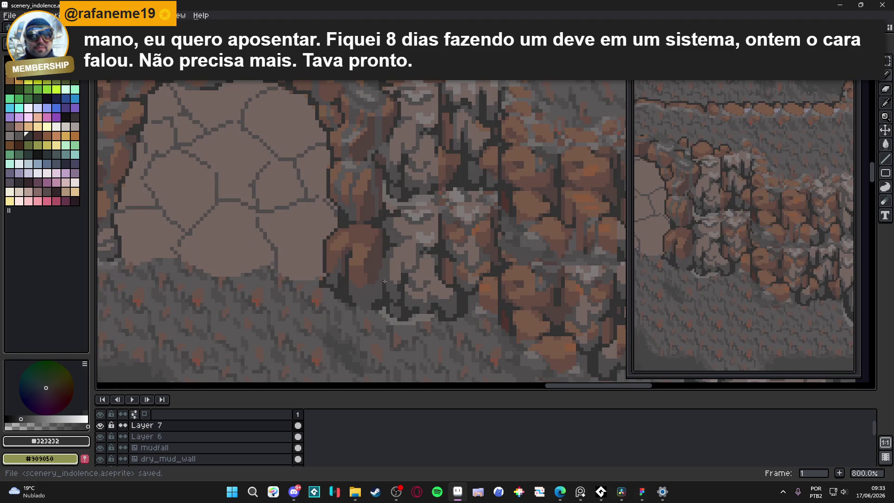
pyautogui.keyDown('alt'); pyautogui.click(378, 271); pyautogui.keyUp('alt')
# Step: Repaint stray boulder-edge pixels with #756661, pick dark grey #4f4d4d, and save
pyautogui.scroll(3, 361, 293)
pyautogui.moveTo(355, 289)
pyautogui.mouseDown()
pyautogui.moveTo(383, 288)
pyautogui.moveTo(348, 287)
pyautogui.mouseUp()
pyautogui.click(341, 279)
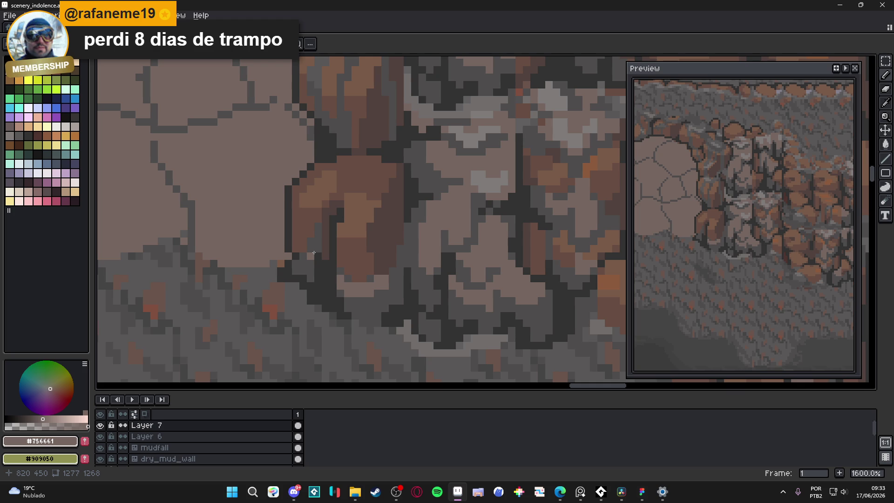
pyautogui.press('b')
pyautogui.keyDown('alt'); pyautogui.click(323, 244); pyautogui.keyUp('alt')
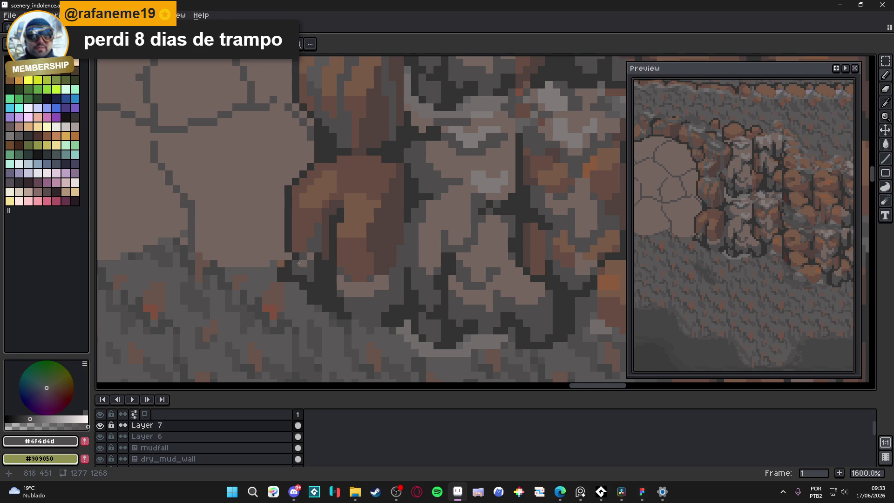
pyautogui.scroll(-5, 347, 280)
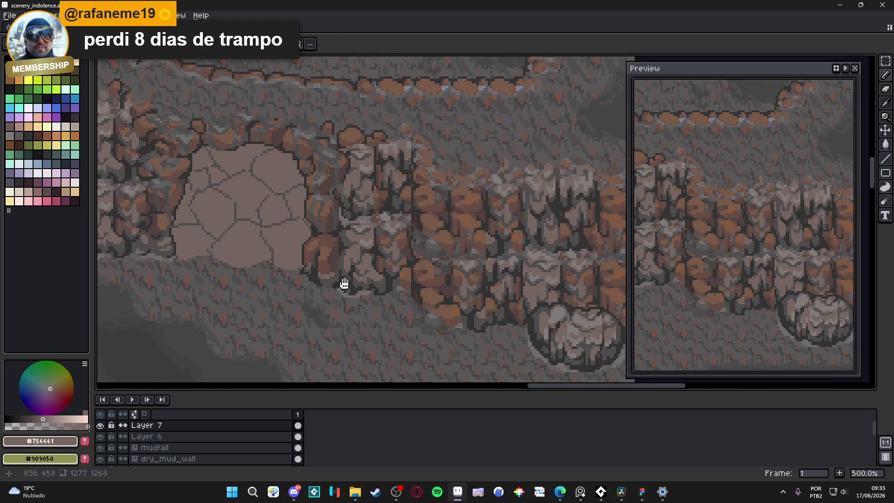
pyautogui.scroll(-1, 347, 280)
pyautogui.hotkey('ctrl', 's')
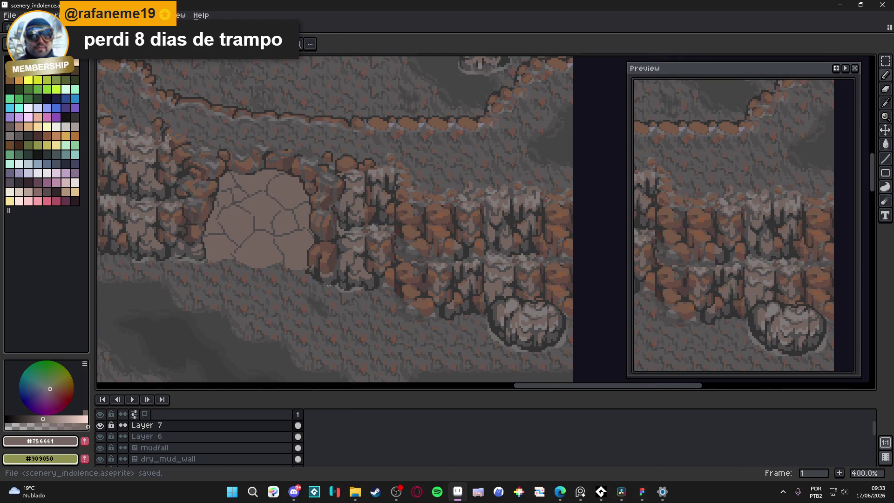
# Step: Touch up edge pixels alternating #4f4d4d and #323232, ending on #323232, and save
pyautogui.scroll(3, 344, 285)
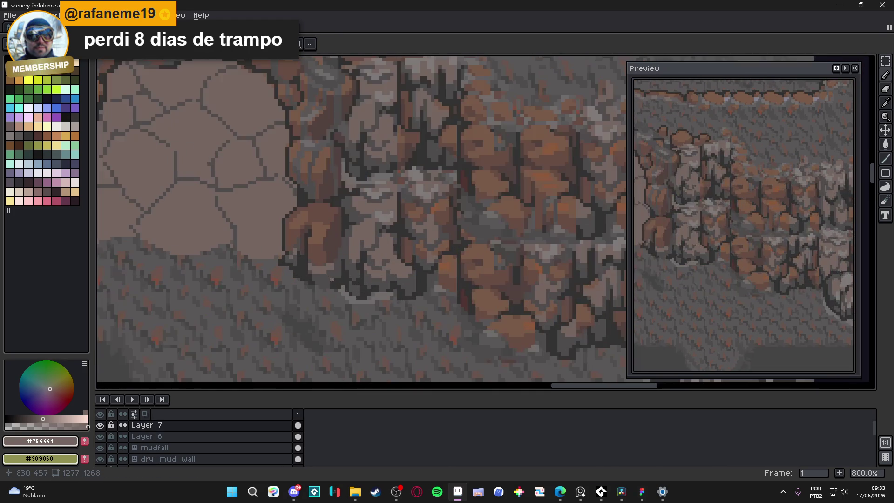
pyautogui.keyDown('alt'); pyautogui.click(334, 280); pyautogui.keyUp('alt')
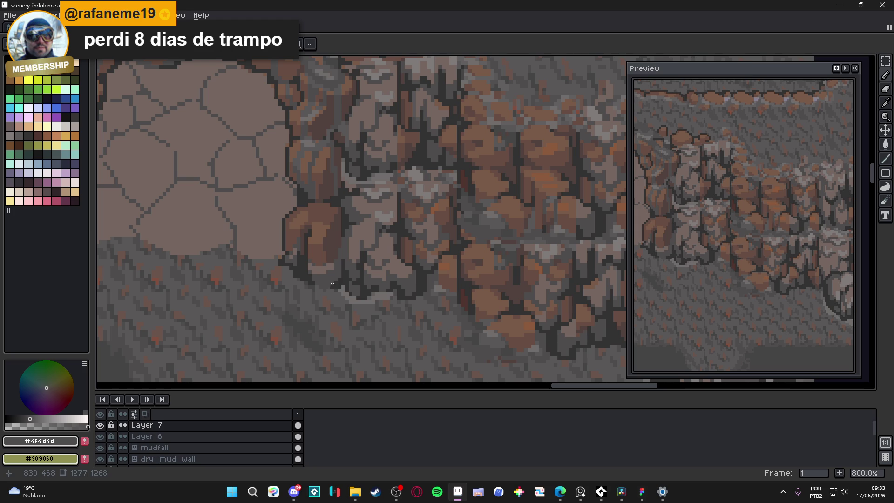
pyautogui.keyDown('alt'); pyautogui.click(320, 285); pyautogui.keyUp('alt')
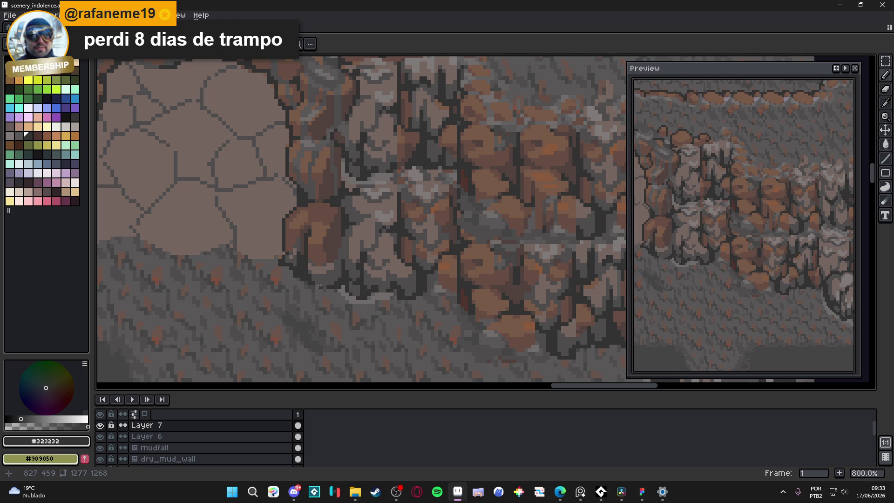
pyautogui.click(314, 286)
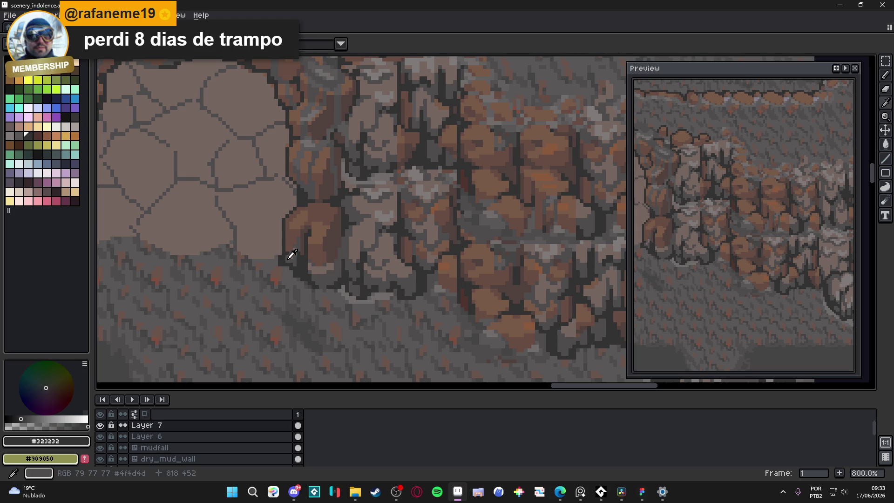
pyautogui.keyDown('alt'); pyautogui.click(287, 258); pyautogui.keyUp('alt')
pyautogui.scroll(1, 296, 269)
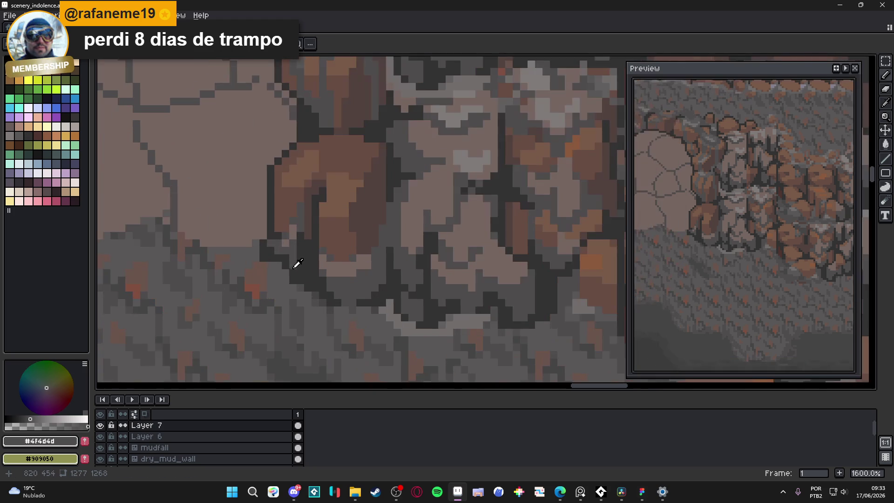
pyautogui.keyDown('alt'); pyautogui.click(298, 271); pyautogui.keyUp('alt')
pyautogui.scroll(-2, 304, 277)
pyautogui.hotkey('ctrl', 's')
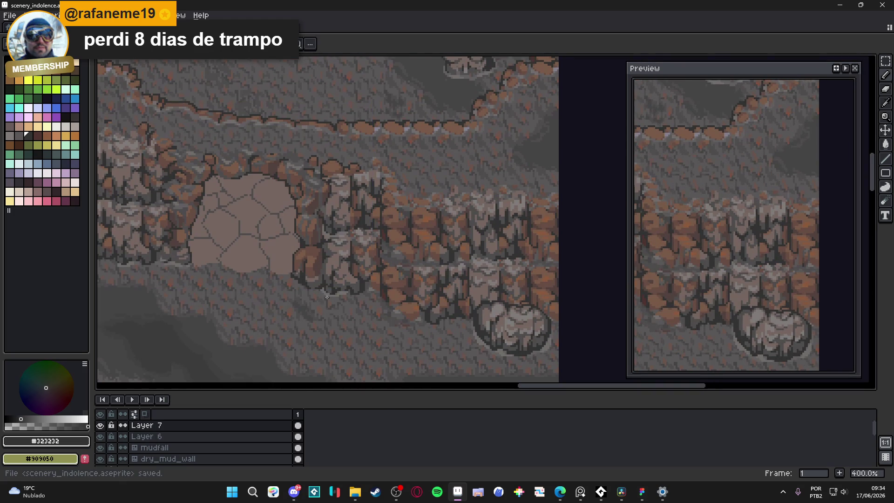
# Step: Pan toward the cave entrance, choose mid-grey #595757 from the palette, and save the scene
pyautogui.moveTo(319, 299); pyautogui.dragTo(356, 337)
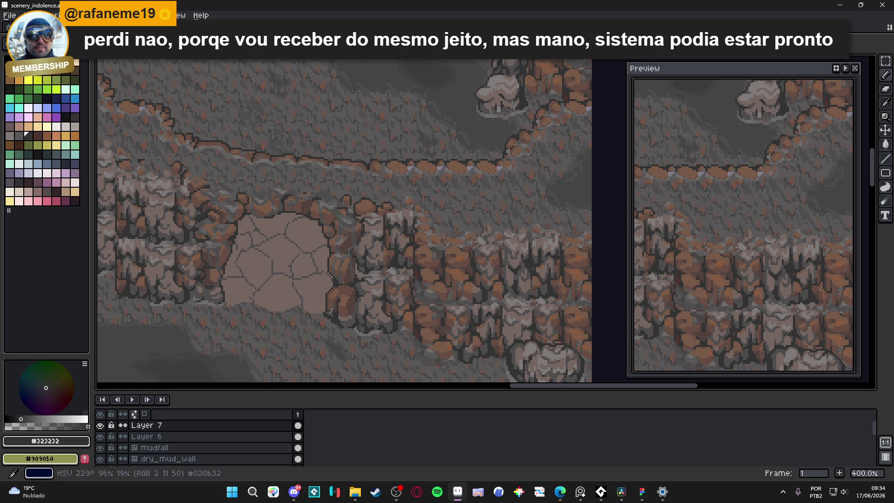
pyautogui.moveTo(407, 230); pyautogui.dragTo(416, 228)
pyautogui.hotkey('ctrl', 's')
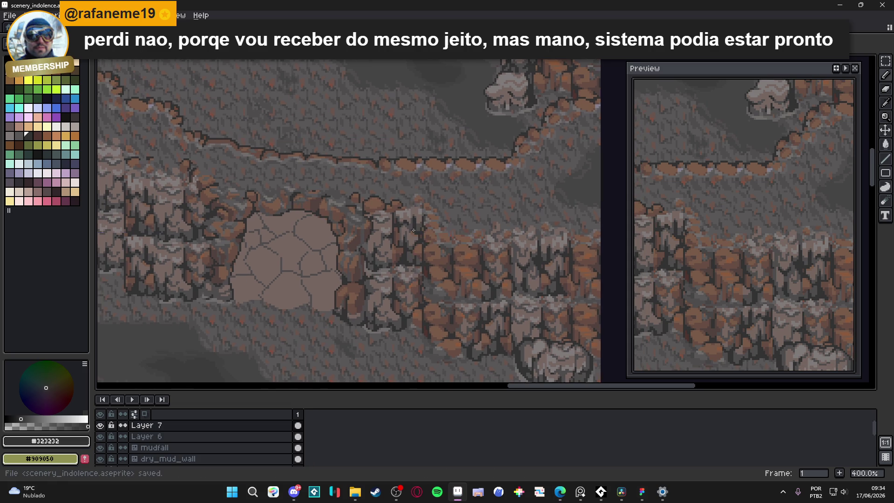
pyautogui.scroll(3, 366, 290)
pyautogui.scroll(-2, 332, 326)
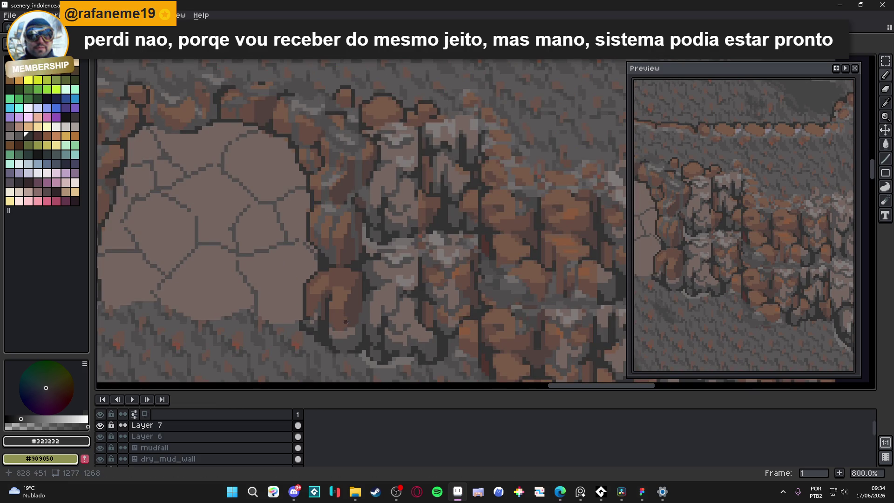
pyautogui.scroll(5, 377, 294)
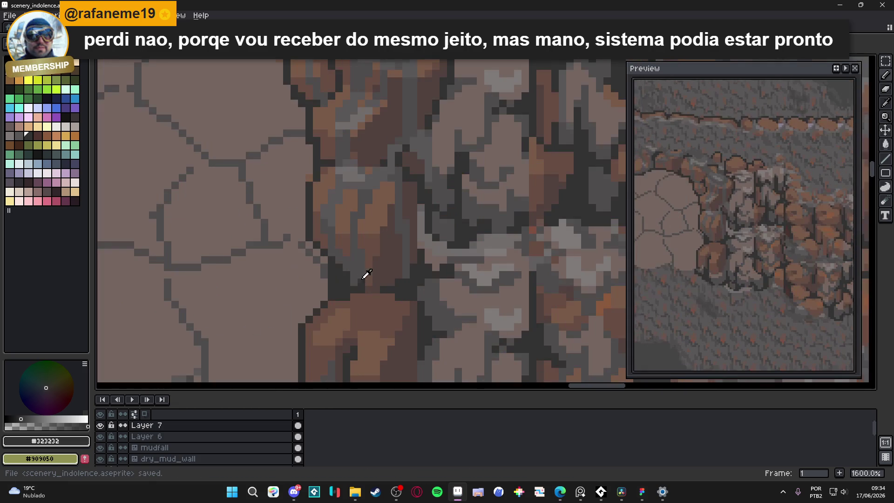
pyautogui.keyDown('alt'); pyautogui.click(367, 308); pyautogui.keyUp('alt')
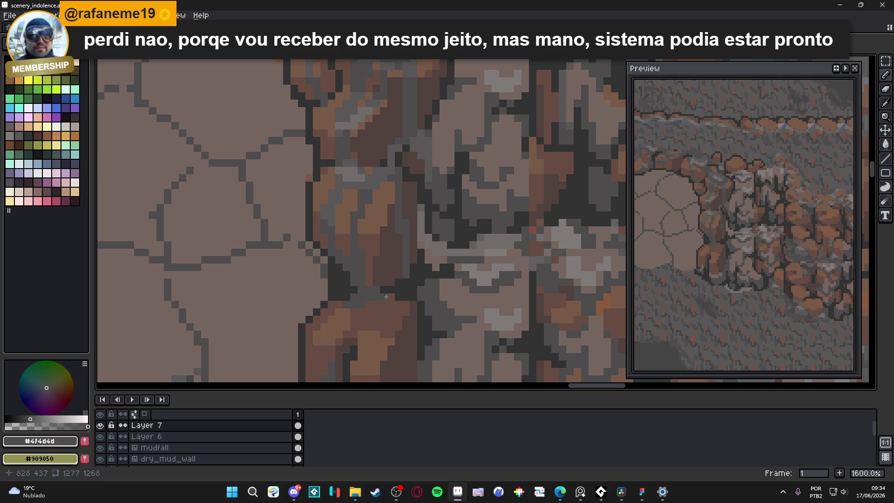
pyautogui.keyDown('alt'); pyautogui.click(365, 176); pyautogui.keyUp('alt')
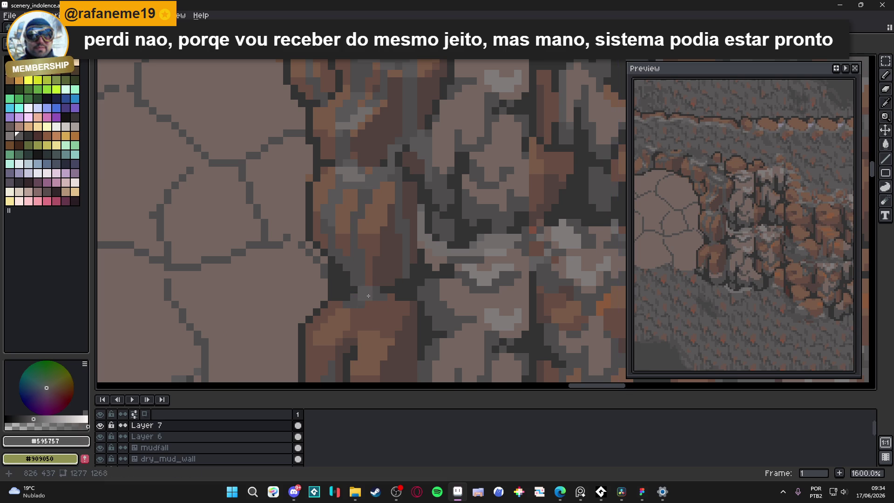
pyautogui.scroll(-4, 370, 299)
pyautogui.moveTo(332, 312); pyautogui.dragTo(378, 317)
pyautogui.hotkey('ctrl', 's')
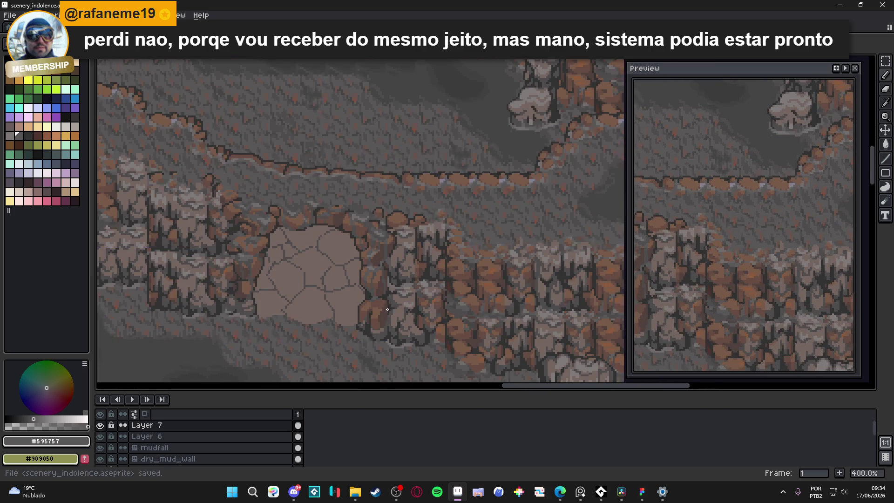
pyautogui.scroll(-1, 366, 298)
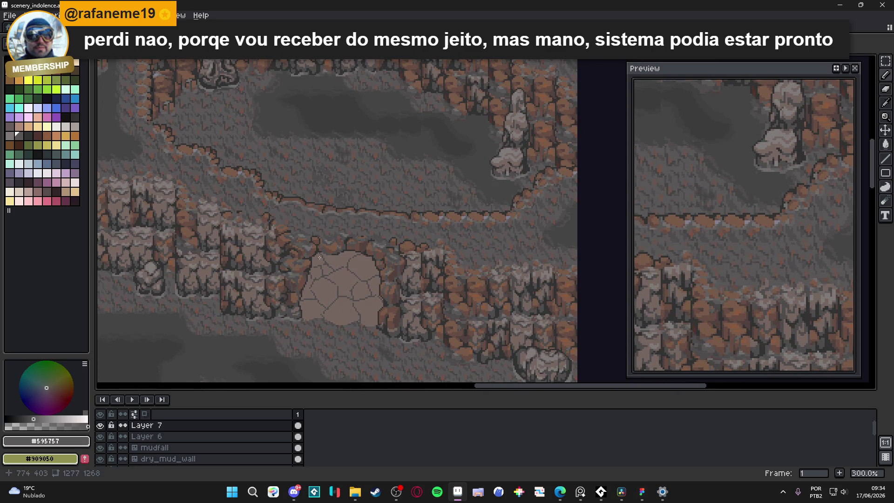
pyautogui.moveTo(354, 256); pyautogui.dragTo(366, 261)
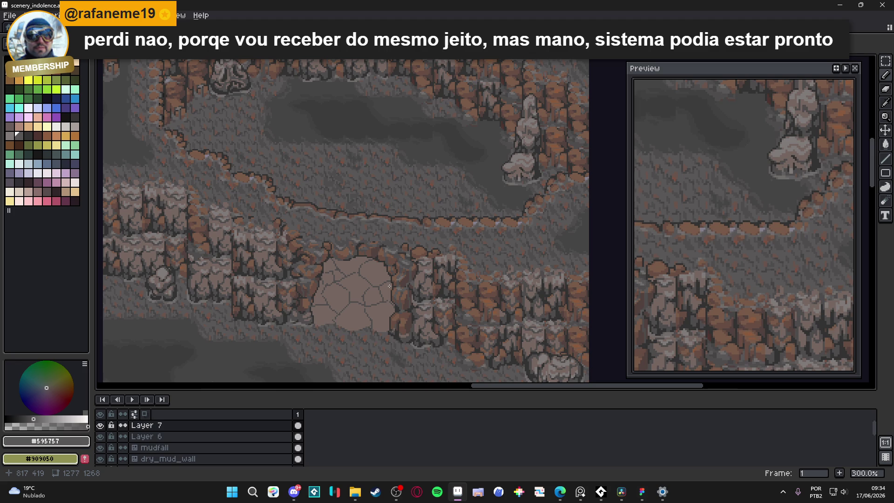
pyautogui.hotkey('ctrl', 's')
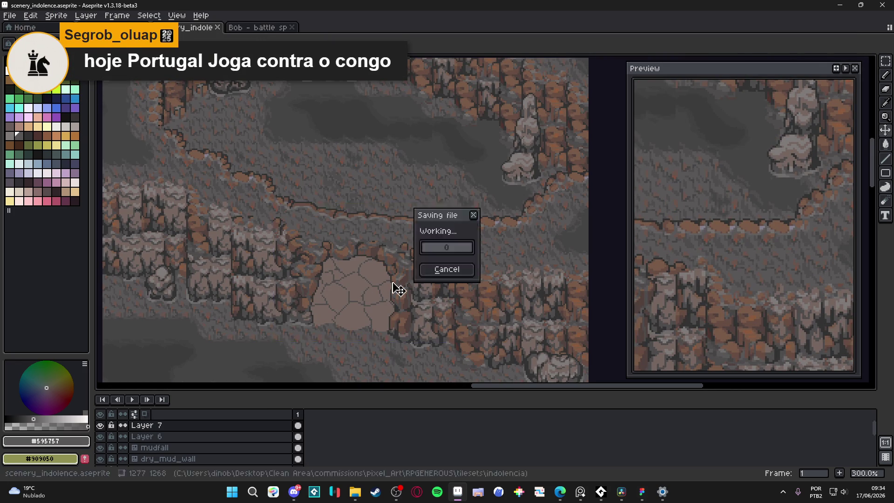
pyautogui.click(101, 425)
pyautogui.click(101, 426)
pyautogui.click(101, 425)
pyautogui.click(101, 425)
pyautogui.click(101, 425)
pyautogui.click(101, 425)
pyautogui.click(101, 425)
pyautogui.click(101, 425)
pyautogui.click(101, 425)
pyautogui.click(101, 425)
pyautogui.click(101, 425)
pyautogui.click(101, 425)
pyautogui.click(101, 426)
pyautogui.click(101, 425)
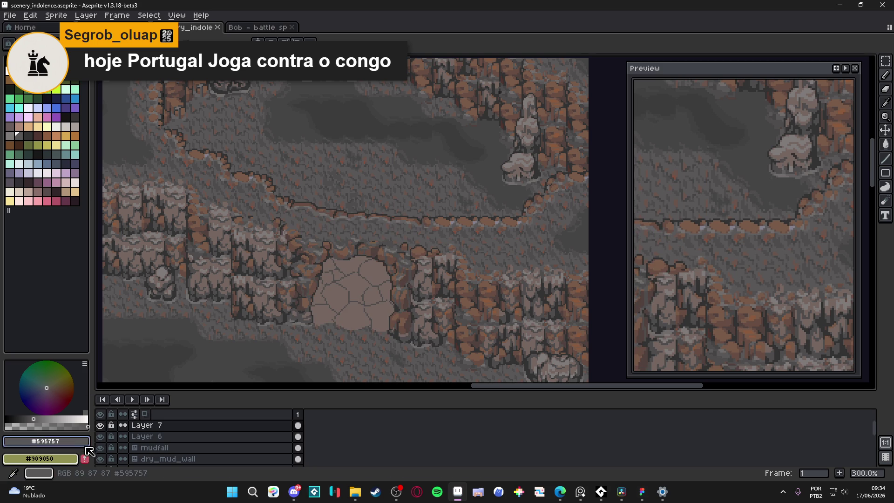
pyautogui.moveTo(297, 341); pyautogui.dragTo(304, 325)
pyautogui.hotkey('ctrl', 's')
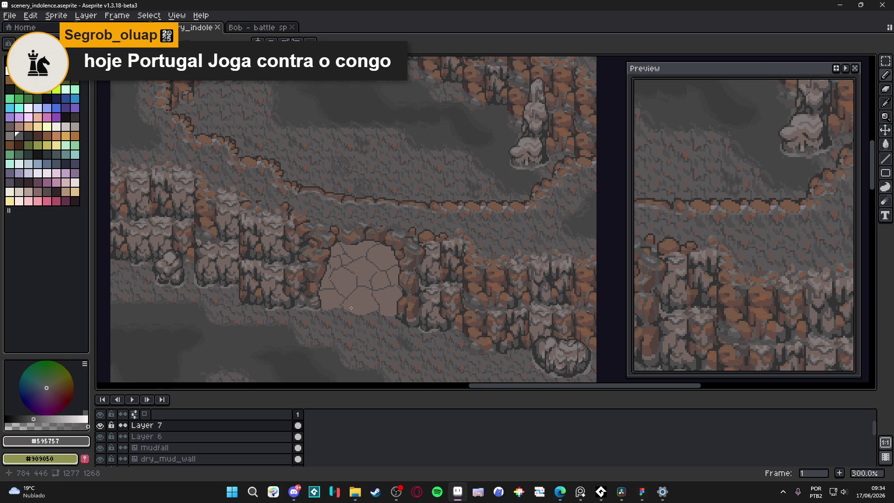
pyautogui.click(101, 425)
pyautogui.click(101, 426)
pyautogui.click(101, 425)
pyautogui.click(101, 425)
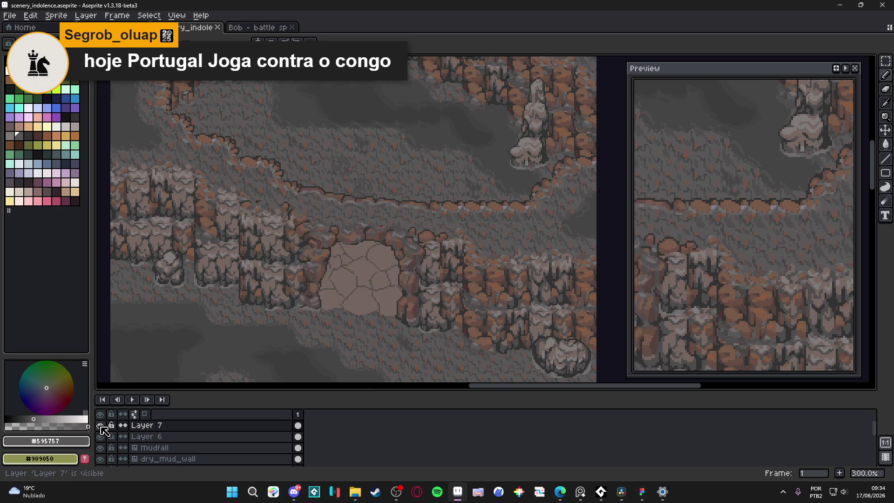
pyautogui.hotkey('ctrl', 's')
# Step: Pick grey #716d6c from the rock and turn on the tile grid, undoing a stray dab
pyautogui.scroll(3, 408, 323)
pyautogui.scroll(1, 408, 323)
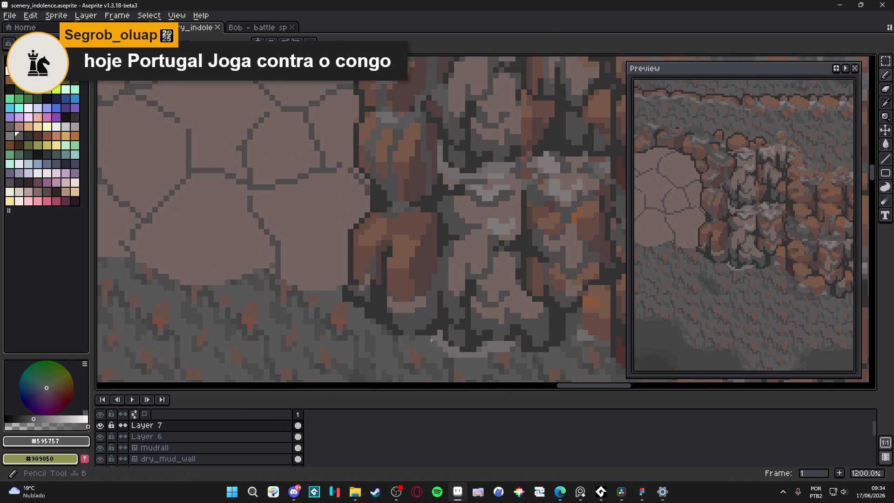
pyautogui.keyDown('alt'); pyautogui.click(424, 344); pyautogui.keyUp('alt')
pyautogui.hotkey('ctrl', "'")
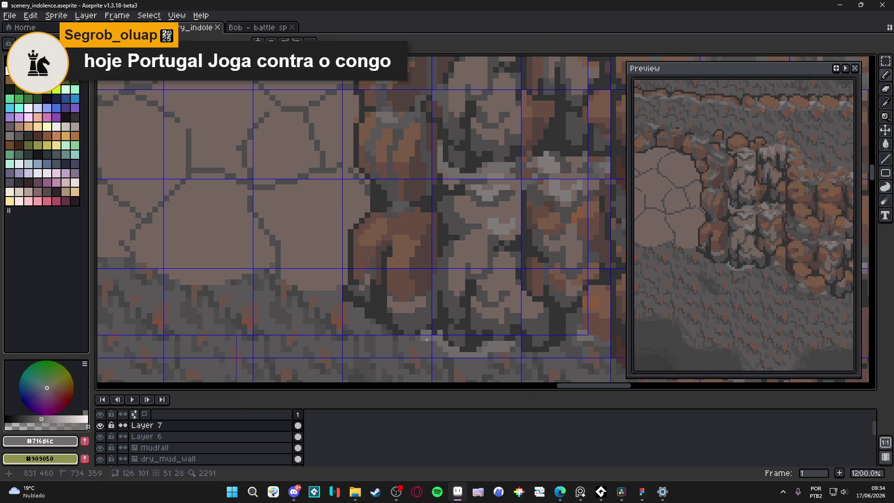
pyautogui.click(428, 340)
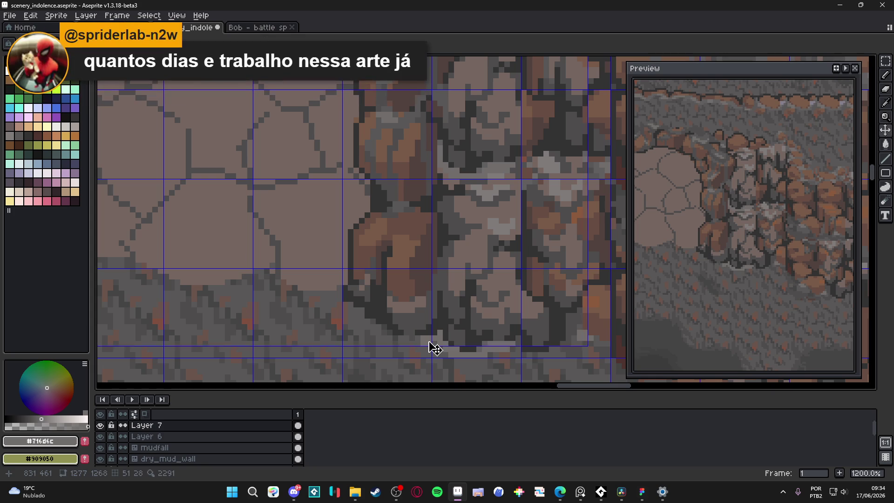
pyautogui.hotkey('ctrl', 'z')
# Step: Draw a light grey rim along the boulder base and darken one pixel with #625f5f
pyautogui.moveTo(428, 341)
pyautogui.mouseDown()
pyautogui.moveTo(390, 337)
pyautogui.moveTo(359, 315)
pyautogui.mouseUp()
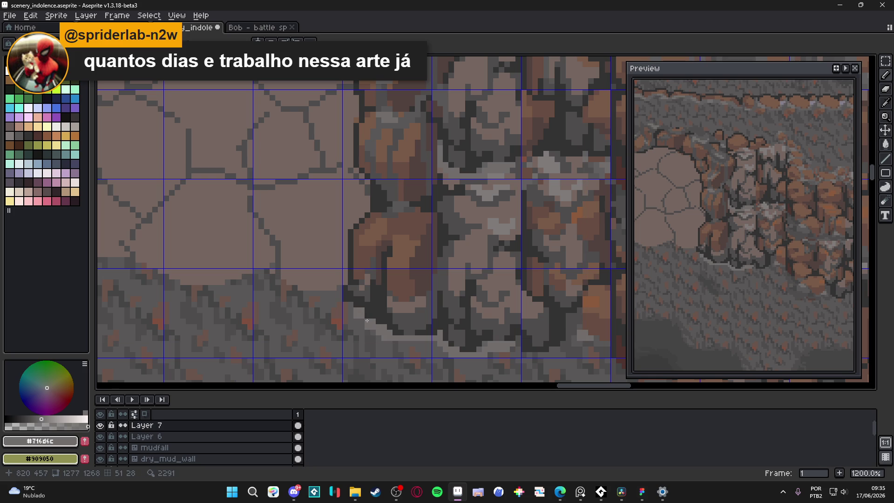
pyautogui.click(345, 305)
pyautogui.scroll(-4, 347, 298)
pyautogui.scroll(4, 402, 326)
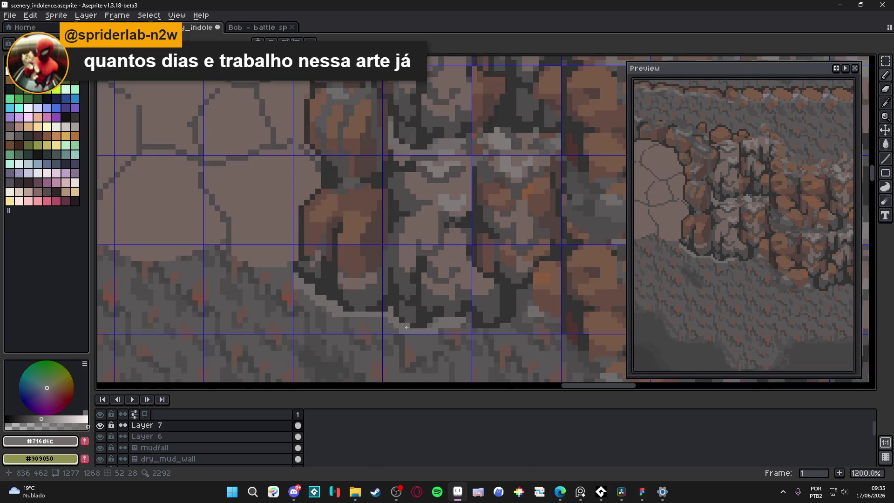
pyautogui.keyDown('alt'); pyautogui.click(437, 314); pyautogui.keyUp('alt')
pyautogui.click(358, 314)
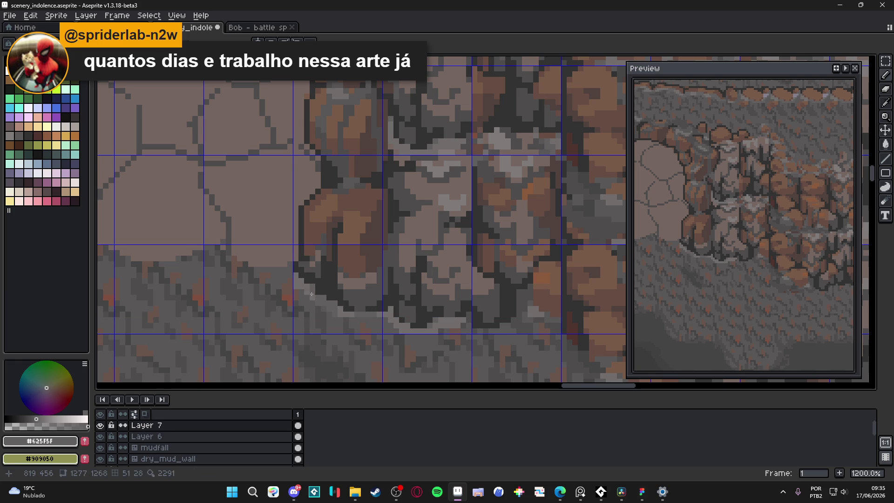
pyautogui.scroll(-4, 300, 286)
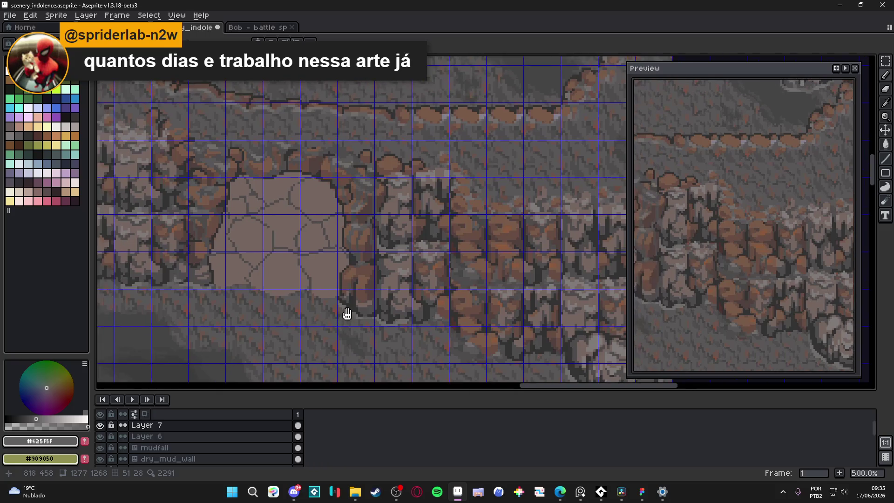
# Step: Save scenery_indolence.aseprite and launch Tiled by searching 'tiled' in Windows
pyautogui.hotkey('ctrl', 's')
pyautogui.scroll(-1, 391, 323)
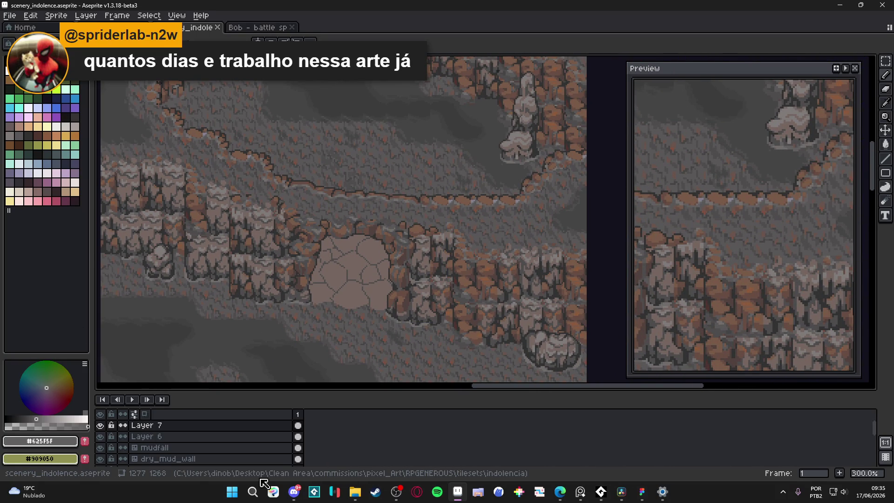
pyautogui.click(237, 496)
pyautogui.write('tiled')
pyautogui.press('Return')
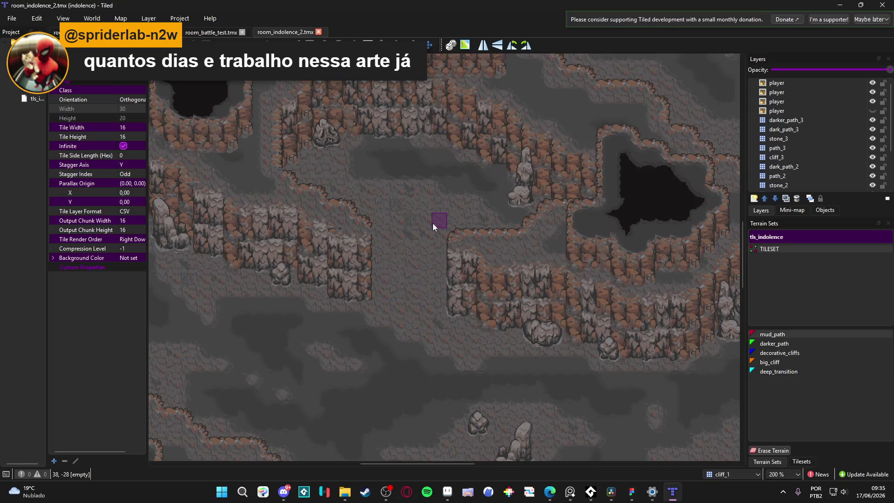
# Step: Stamp a three-tile cliff column from the tileset onto the map, then undo it
pyautogui.scroll(3, 385, 254)
pyautogui.scroll(-2, 384, 254)
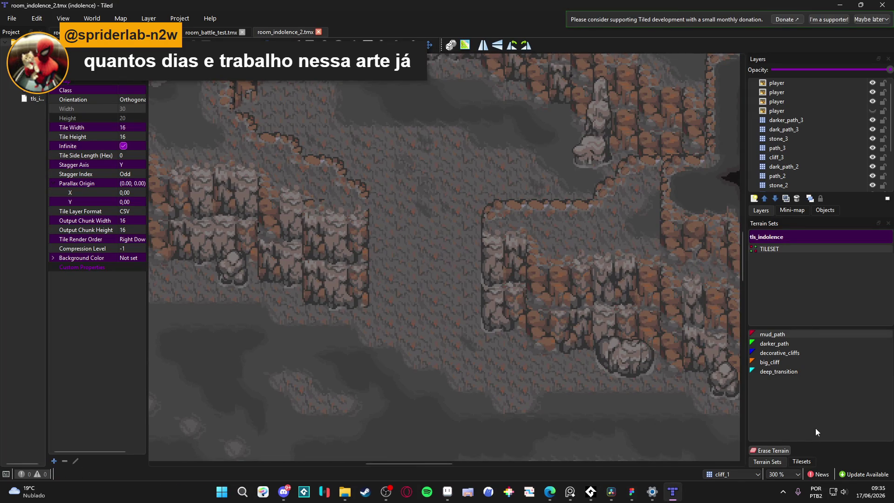
pyautogui.click(802, 462)
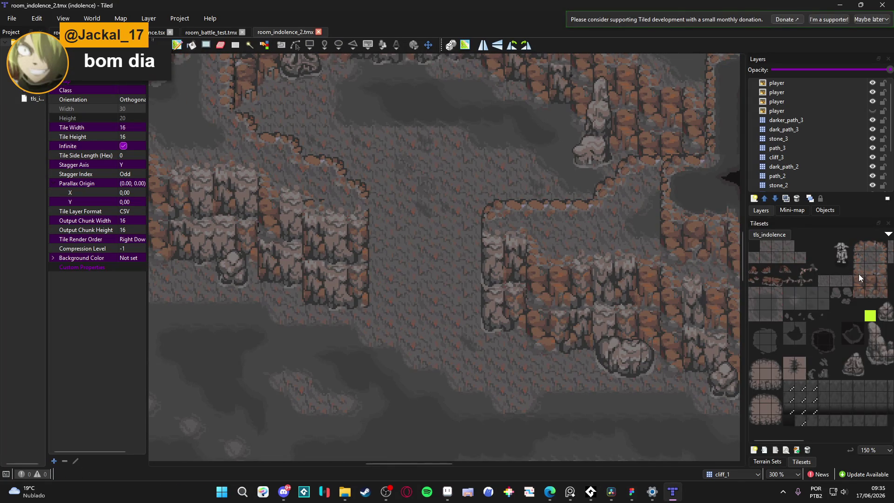
pyautogui.moveTo(859, 269); pyautogui.dragTo(858, 295)
pyautogui.click(402, 232)
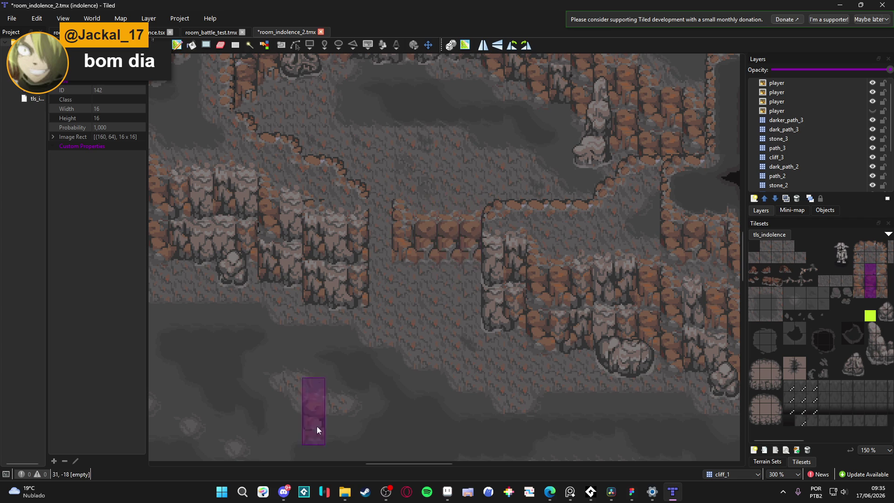
pyautogui.scroll(2, 442, 286)
pyautogui.scroll(-2, 429, 367)
pyautogui.hotkey('ctrl', 'z')
pyautogui.hotkey('ctrl', 'z')
pyautogui.hotkey('ctrl', 'z')
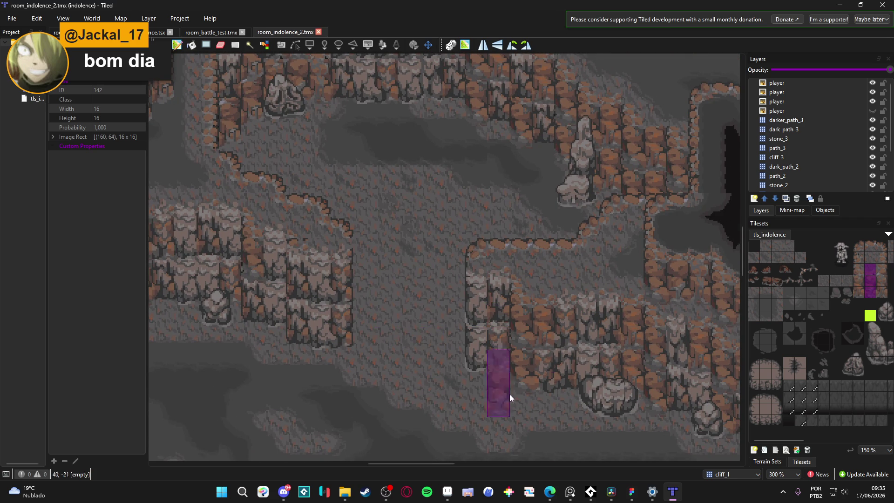
# Step: Zoom around the room_indolence_2 map, then bring Aseprite back to the front
pyautogui.scroll(-1, 455, 372)
pyautogui.scroll(-2, 455, 373)
pyautogui.scroll(3, 451, 305)
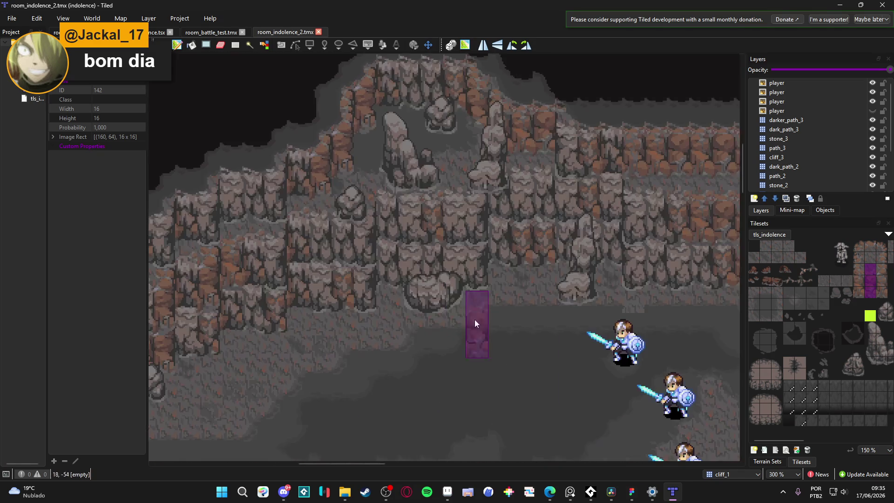
pyautogui.scroll(-2, 478, 283)
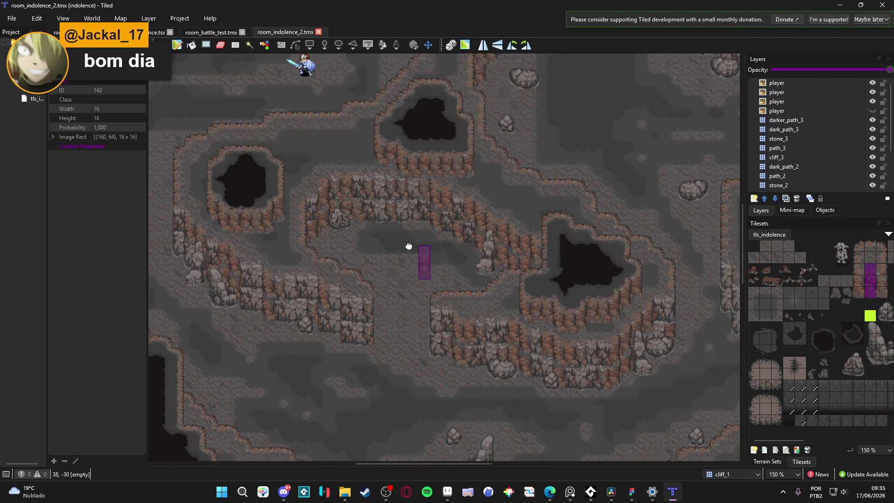
pyautogui.scroll(-5, 451, 264)
pyautogui.scroll(2, 450, 315)
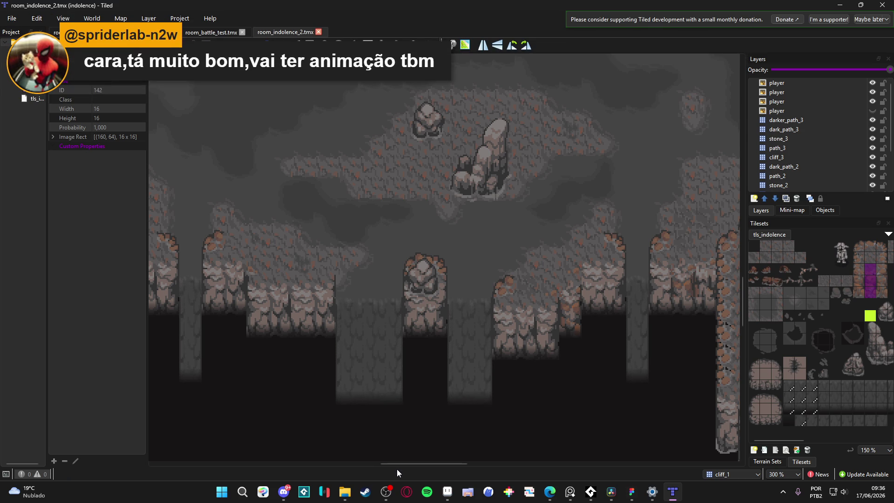
pyautogui.scroll(1, 401, 398)
pyautogui.hscroll(-3, 419, 405)
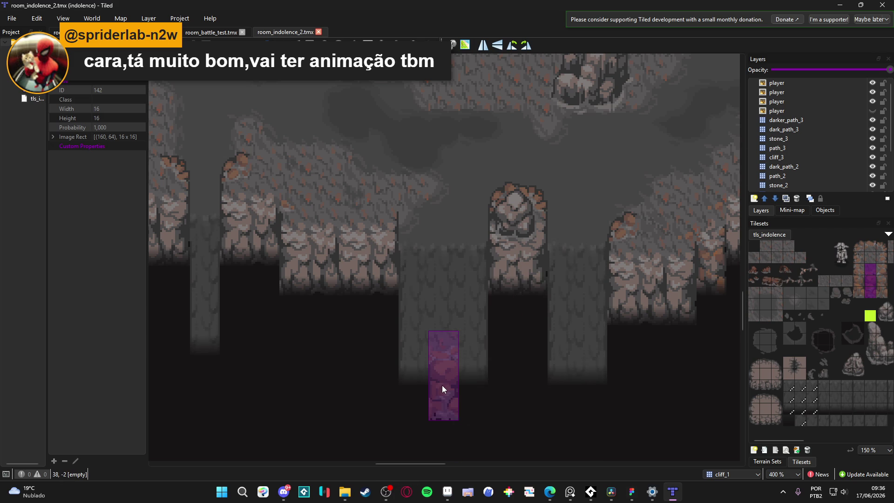
pyautogui.click(448, 491)
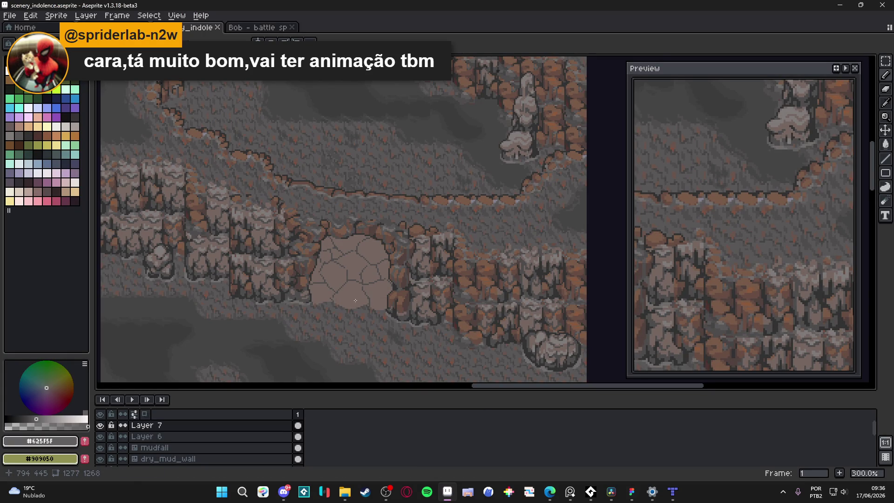
# Step: Sample the dark crack colour and place dark crack pixels on the cave floor
pyautogui.scroll(6, 292, 292)
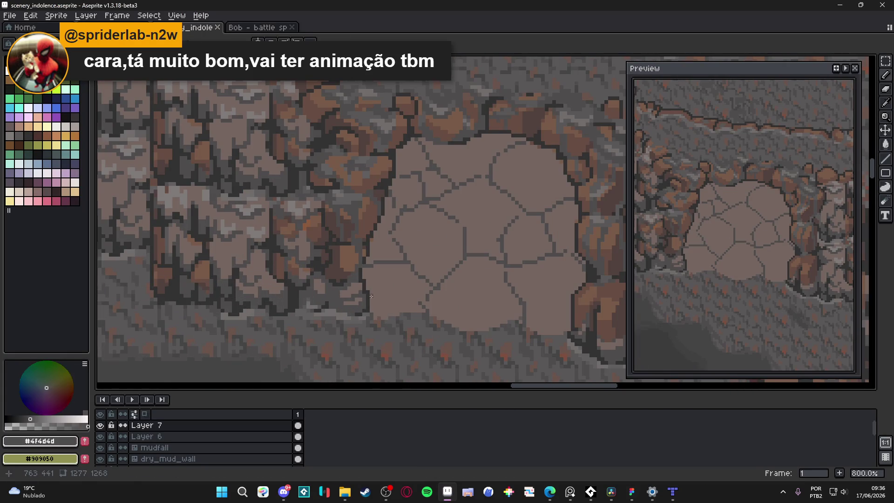
pyautogui.keyDown('alt'); pyautogui.click(391, 278); pyautogui.keyUp('alt')
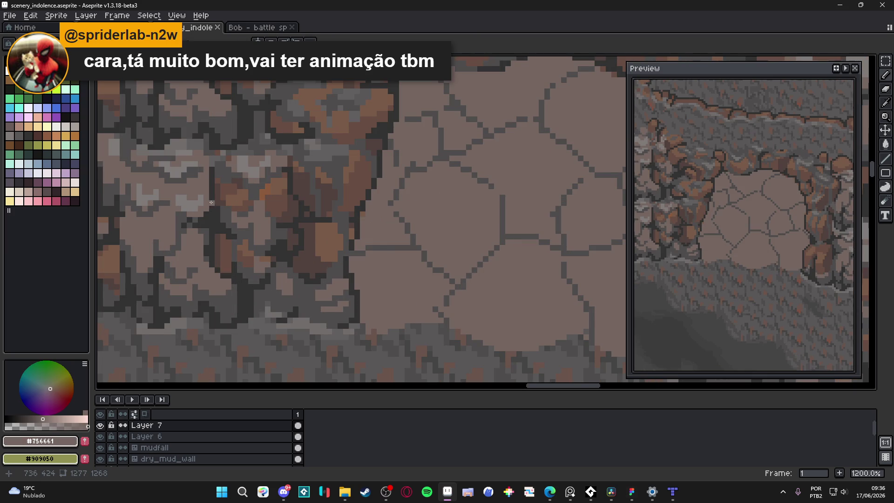
pyautogui.keyDown('alt'); pyautogui.click(387, 243); pyautogui.keyUp('alt')
pyautogui.click(354, 261)
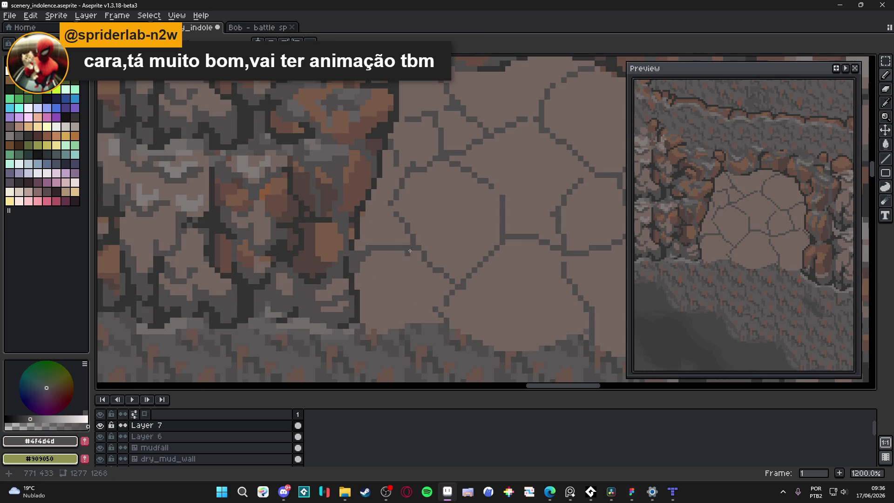
pyautogui.click(448, 284)
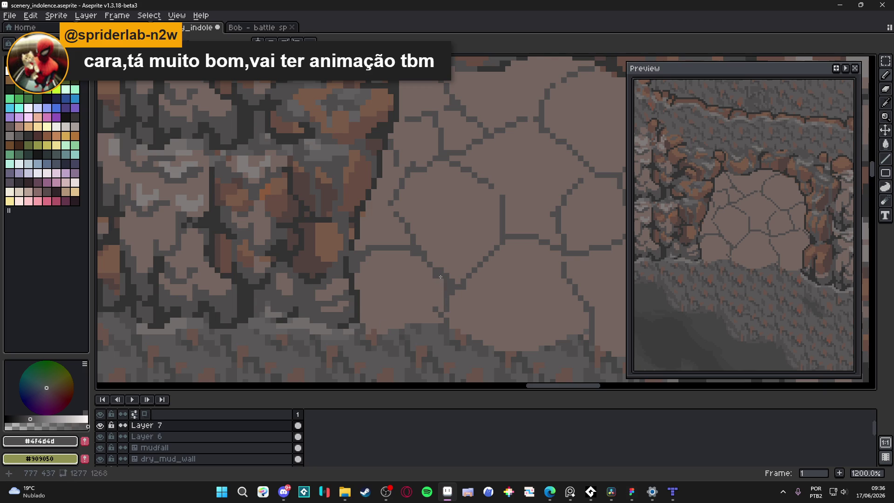
# Step: Paint dark pixels along the left boulder's edge and switch to a 1px brush
pyautogui.hotkey('alt', 'Tab')
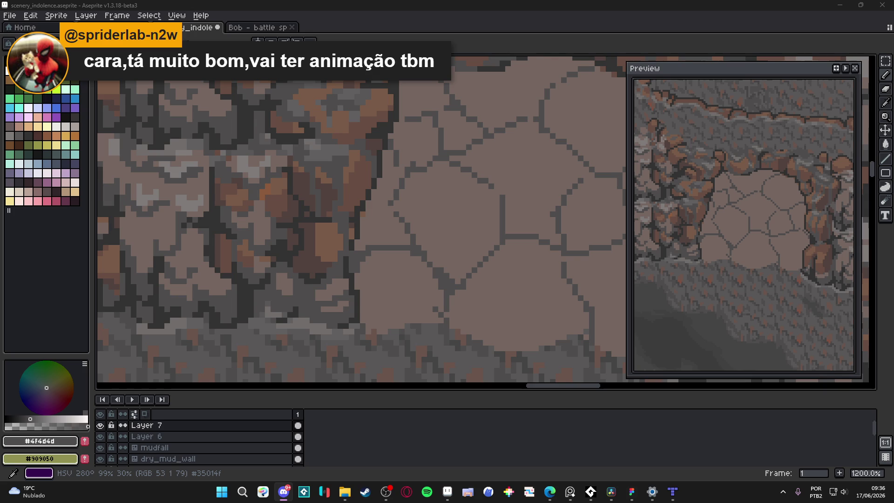
pyautogui.hotkey('alt', 'Tab')
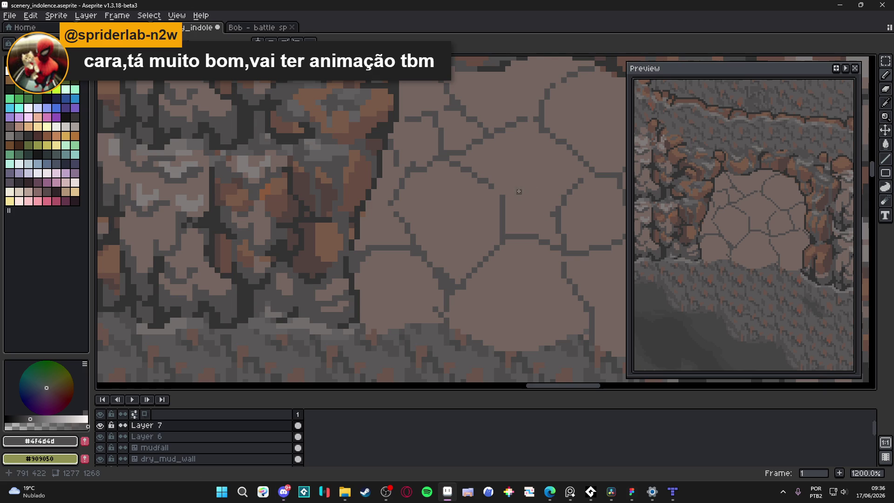
pyautogui.moveTo(480, 243); pyautogui.dragTo(466, 245)
pyautogui.moveTo(351, 328)
pyautogui.mouseDown()
pyautogui.moveTo(364, 334)
pyautogui.moveTo(425, 323)
pyautogui.mouseUp()
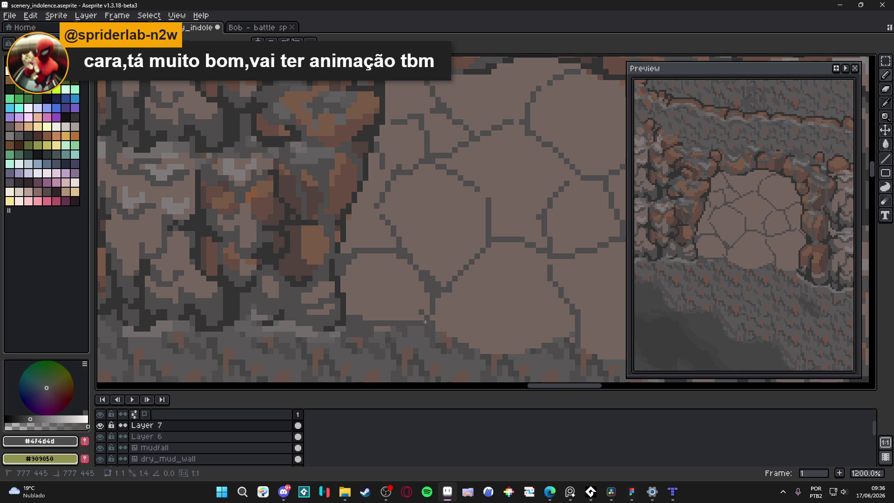
pyautogui.press('-')
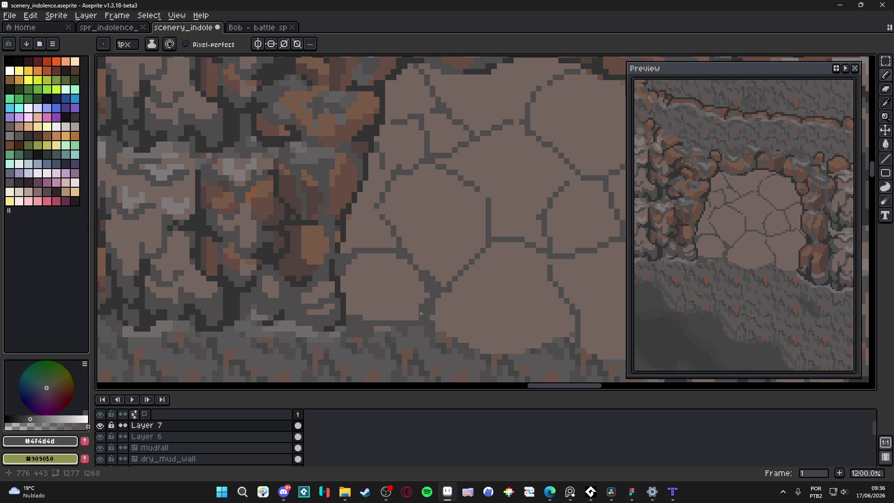
# Step: Draw dark crack lines outlining a small stone in the lower-left floor, undoing a stray stroke
pyautogui.moveTo(400, 321); pyautogui.dragTo(423, 299)
pyautogui.moveTo(381, 326); pyautogui.dragTo(381, 326)
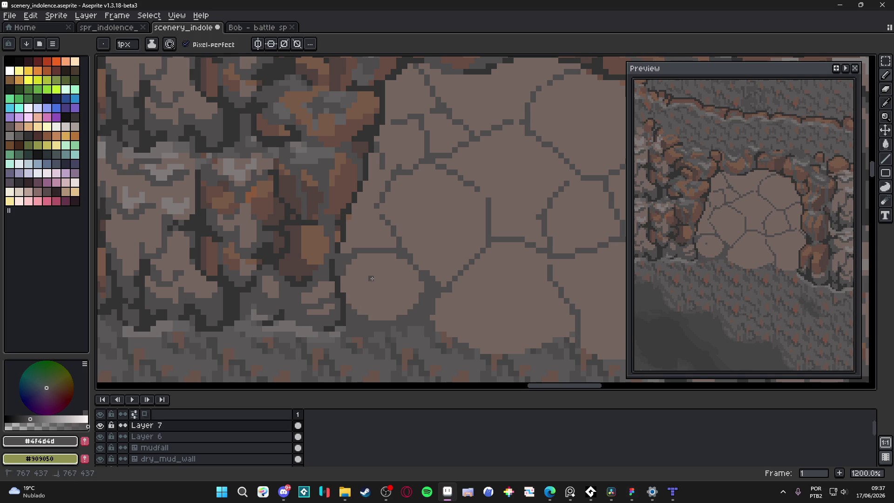
pyautogui.moveTo(393, 244)
pyautogui.mouseDown()
pyautogui.moveTo(387, 280)
pyautogui.moveTo(366, 284)
pyautogui.moveTo(371, 255)
pyautogui.mouseUp()
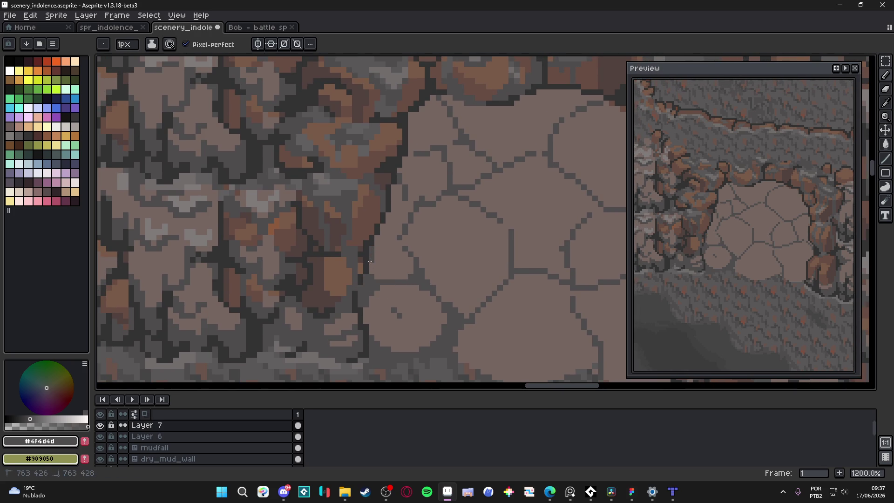
pyautogui.hotkey('ctrl', 'z')
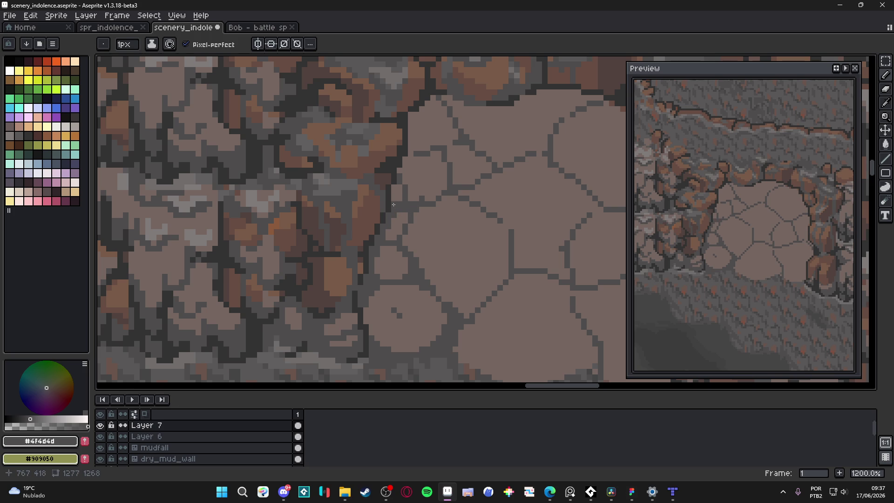
# Step: Set the brush back to 2px and save the scene file
pyautogui.press('+')
pyautogui.scroll(-4, 397, 198)
pyautogui.hotkey('ctrl', 's')
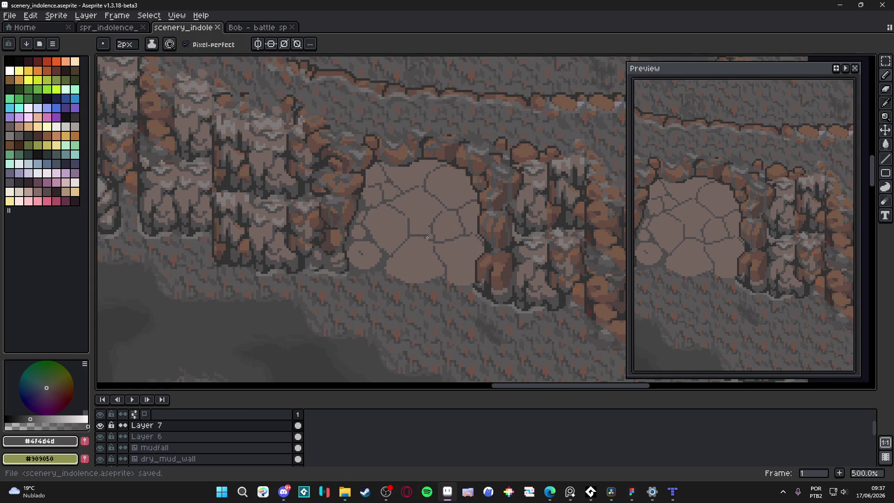